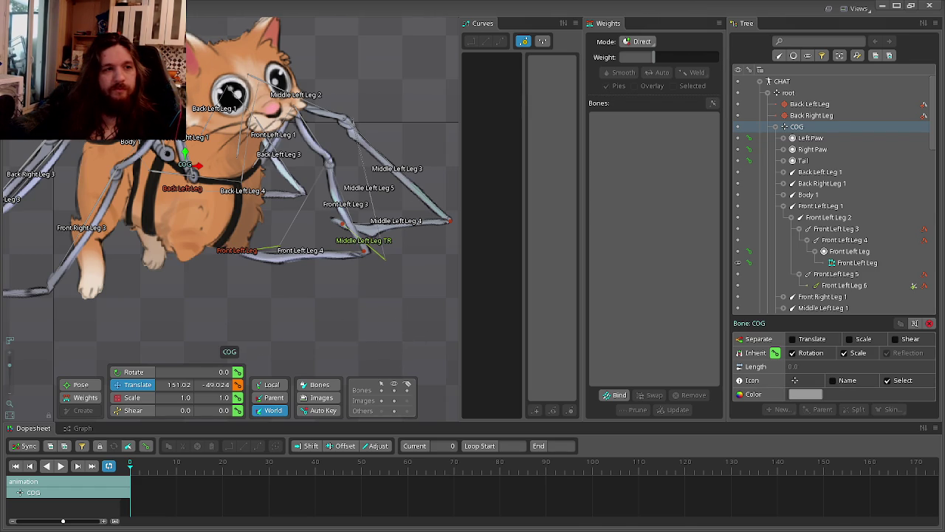
Return the cat rig to Setup mode and clear the current bone selection.
key("Tab")
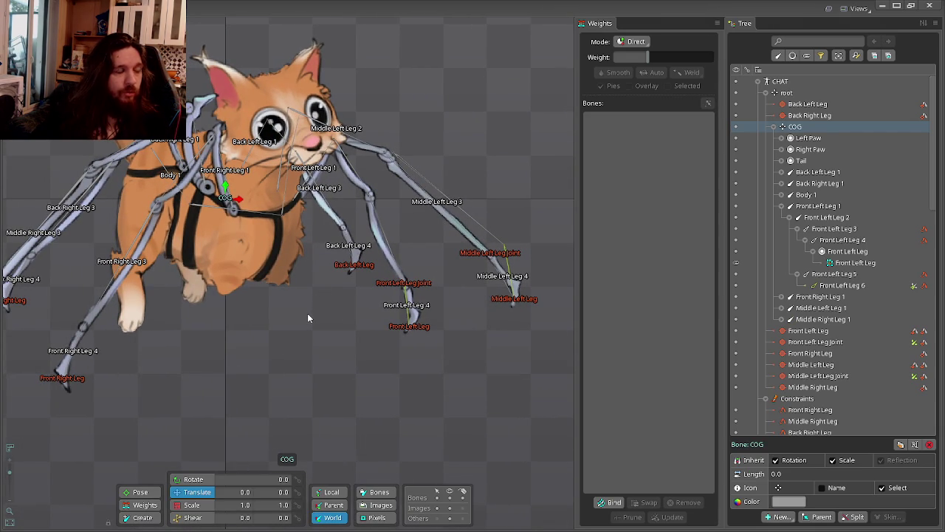
scroll(351, 267, "up", 3)
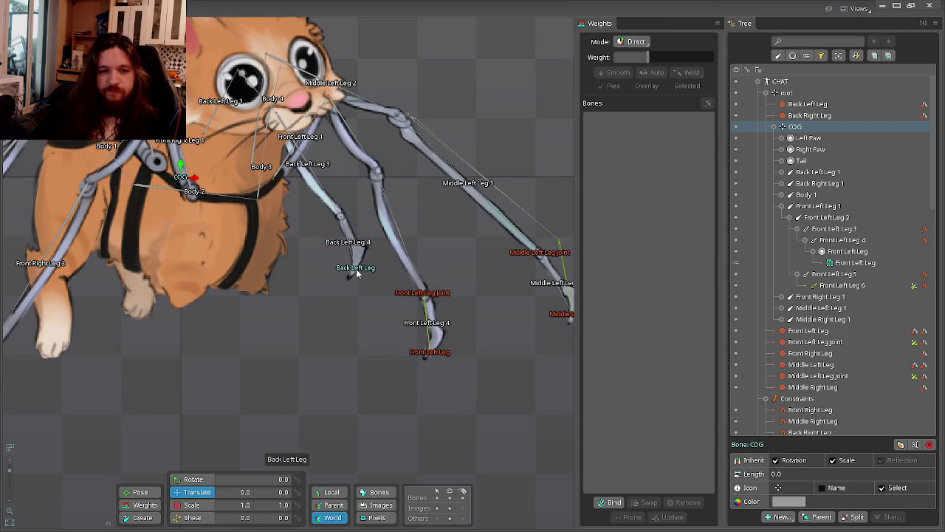
left_click(352, 290)
Zoom in on the left spider legs and select the Back Left Leg 3 bone.
scroll(318, 295, "down", 3)
scroll(302, 311, "down", 2)
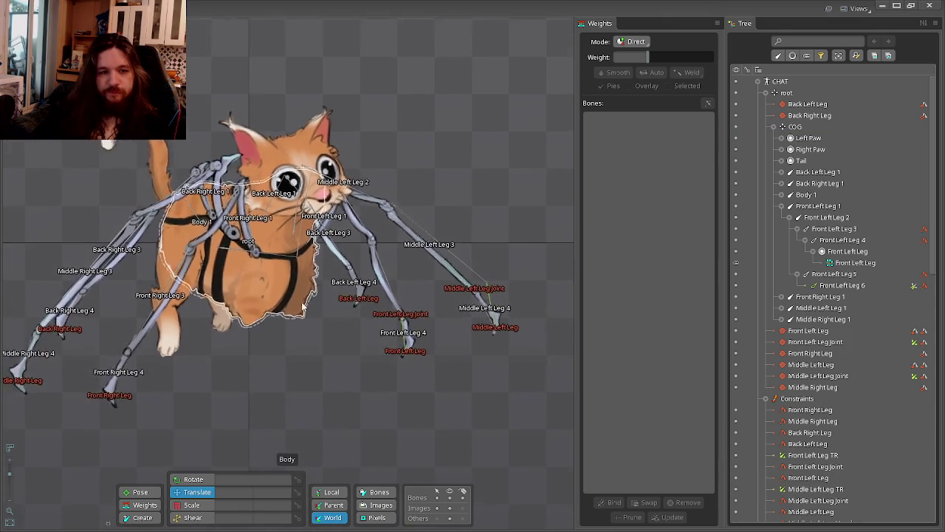
scroll(338, 315, "up", 1)
scroll(347, 324, "up", 1)
scroll(354, 303, "up", 1)
scroll(353, 277, "up", 1)
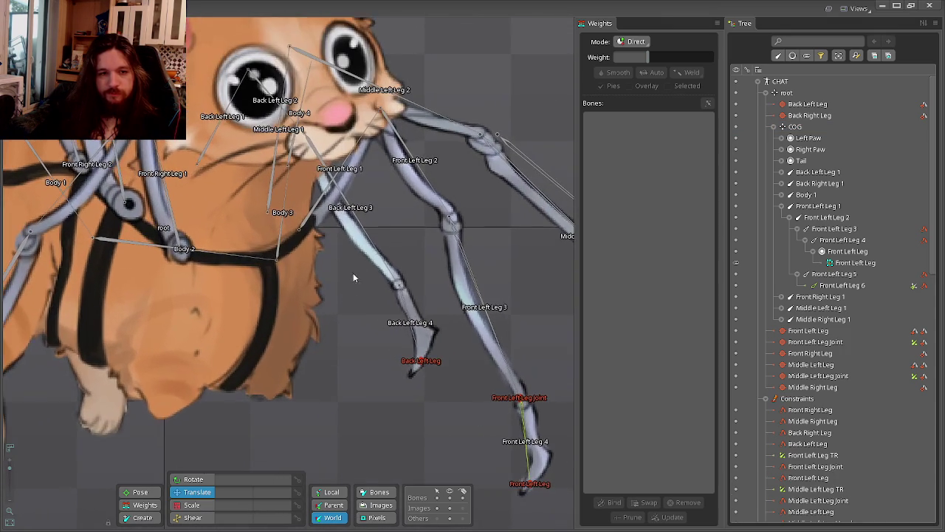
scroll(371, 255, "down", 1)
scroll(369, 255, "down", 1)
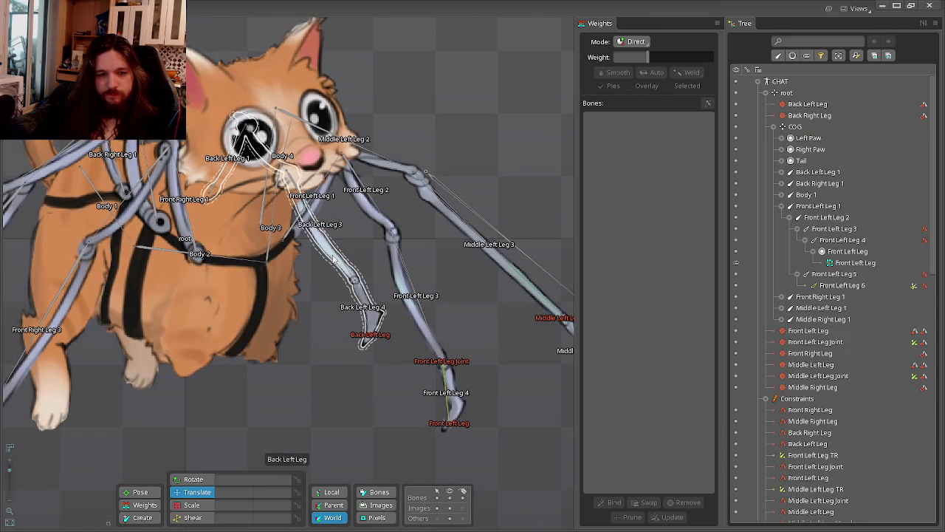
left_click(336, 251)
scroll(417, 382, "up", 1)
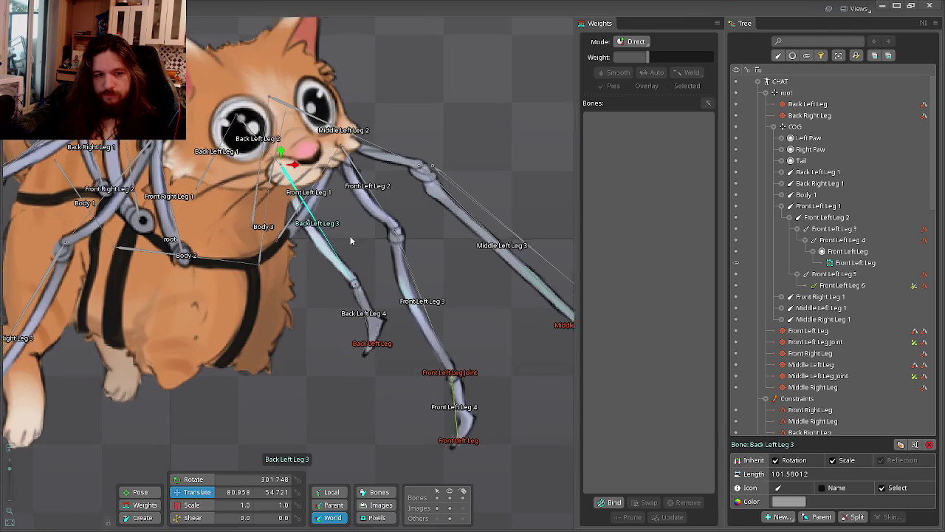
scroll(417, 382, "up", 1)
Create IK constraint 'Back Left Leg Joint' on Back Left Leg 3 with a new target on the leg.
left_click(779, 516)
left_click(790, 468)
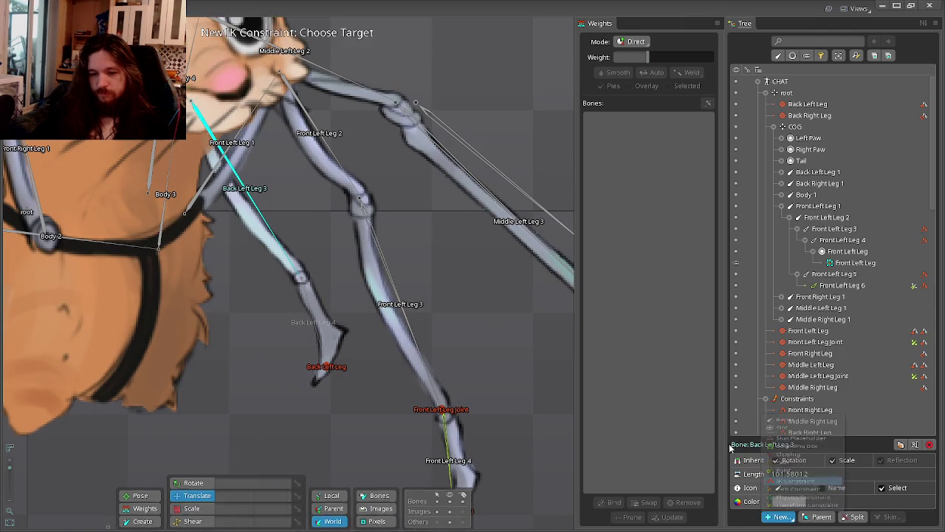
left_click(256, 213)
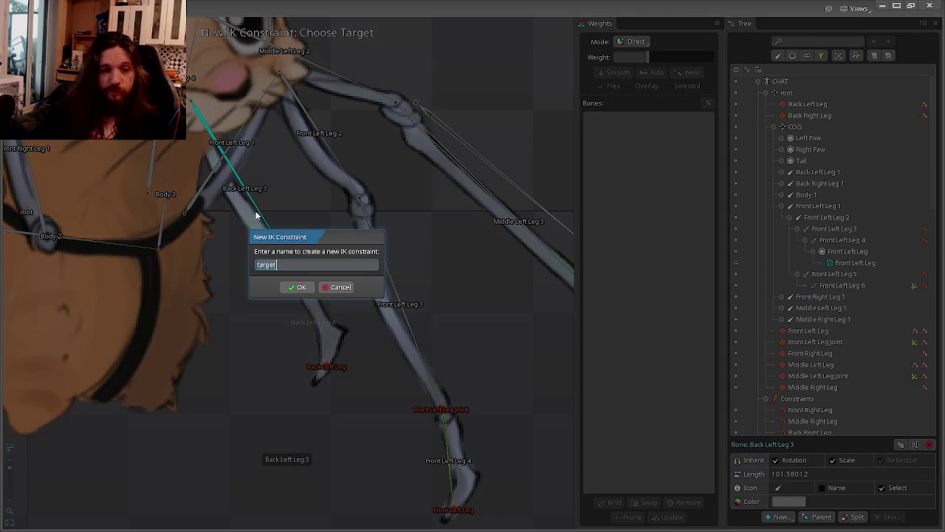
type("Back Left")
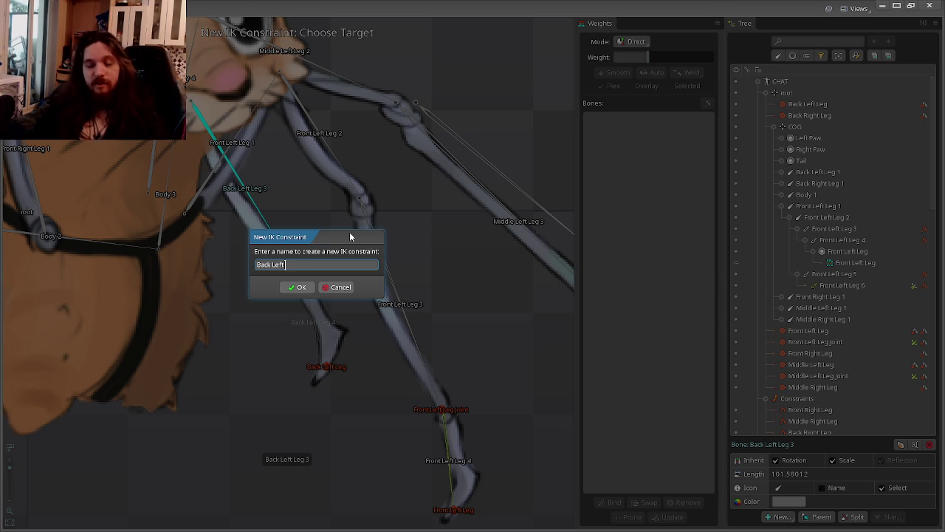
type("Leg Joint")
key("Return")
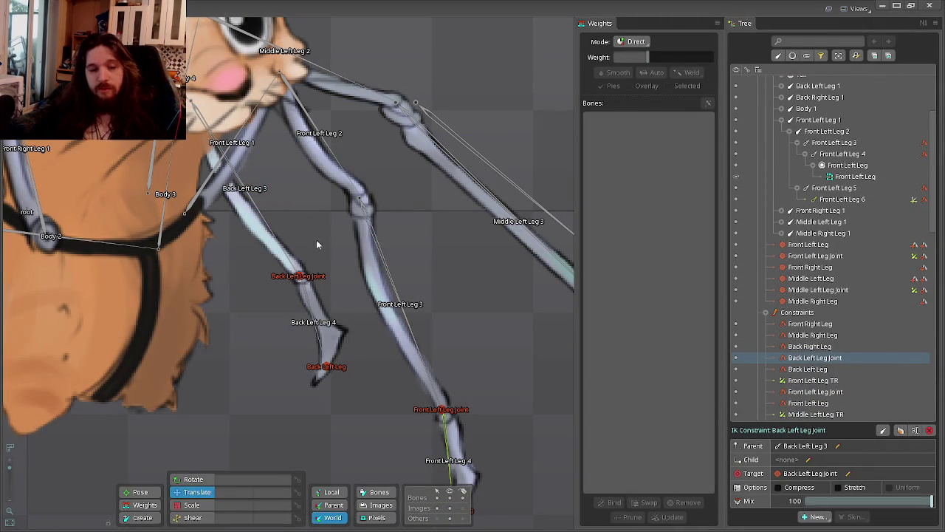
left_click_drag(329, 211, 356, 237)
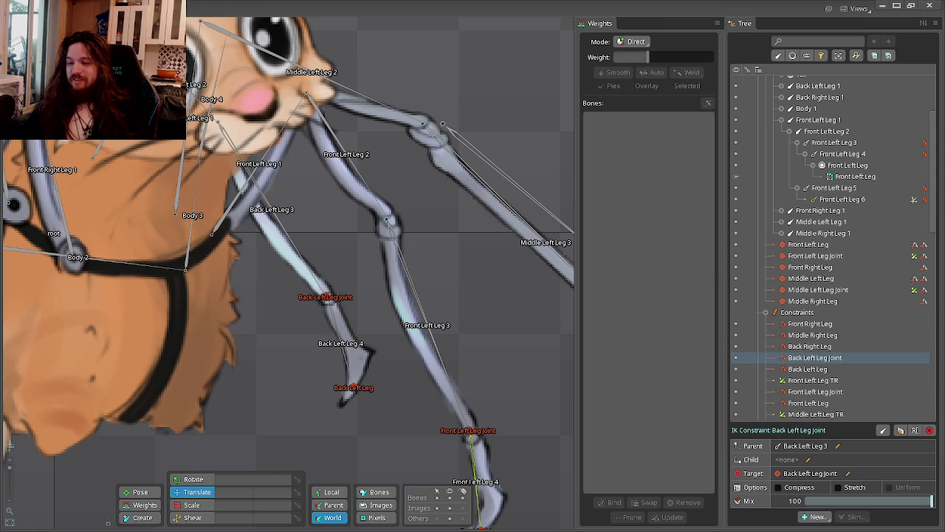
key("alt+Tab")
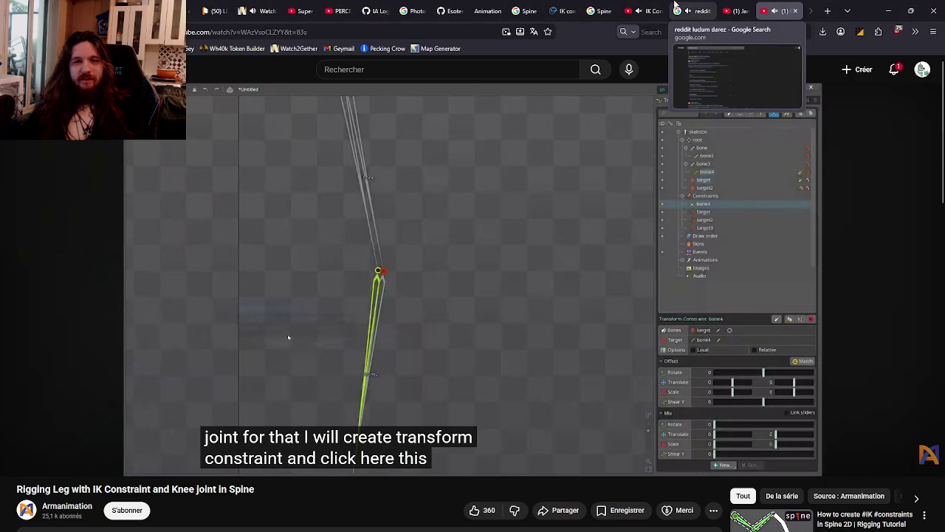
Switch to the Watch2Gether room tab and scroll through the page.
left_click(258, 11)
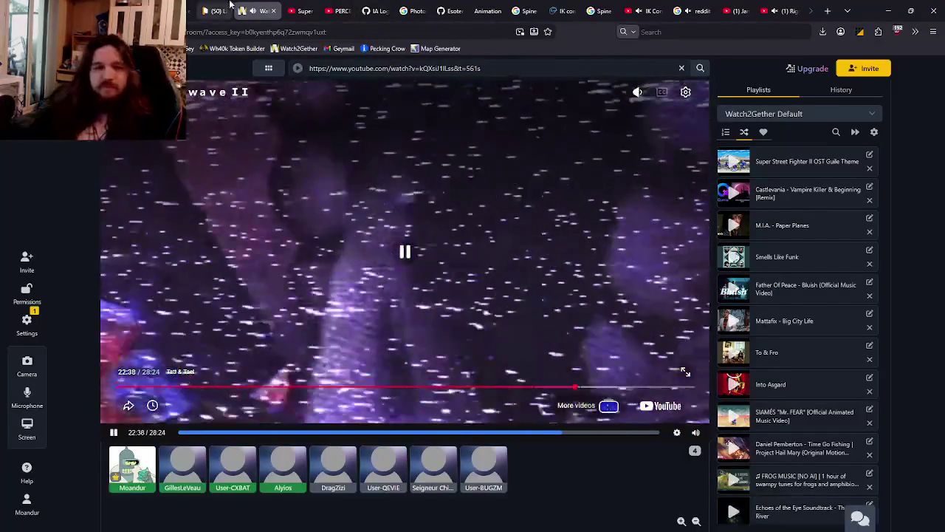
scroll(243, 8, "down", 5)
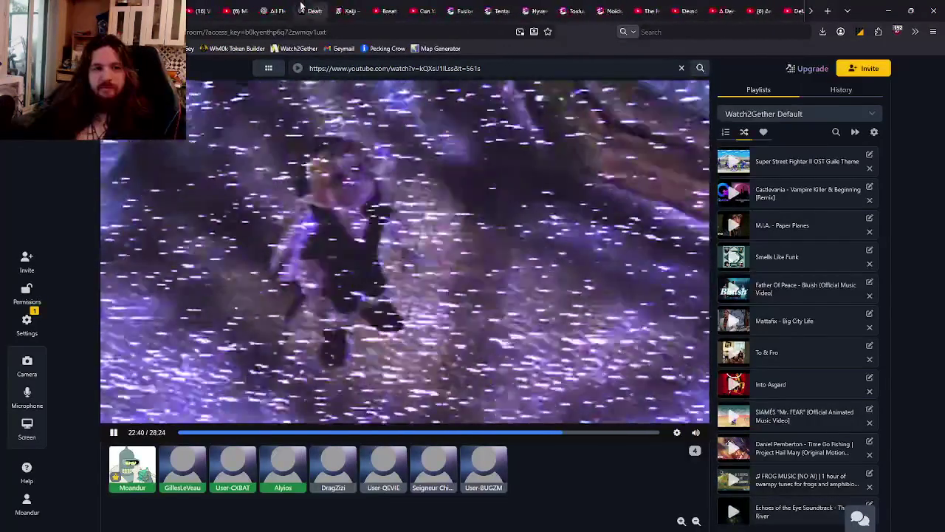
scroll(301, 7, "down", 5)
scroll(301, 8, "down", 3)
scroll(314, 10, "down", 3)
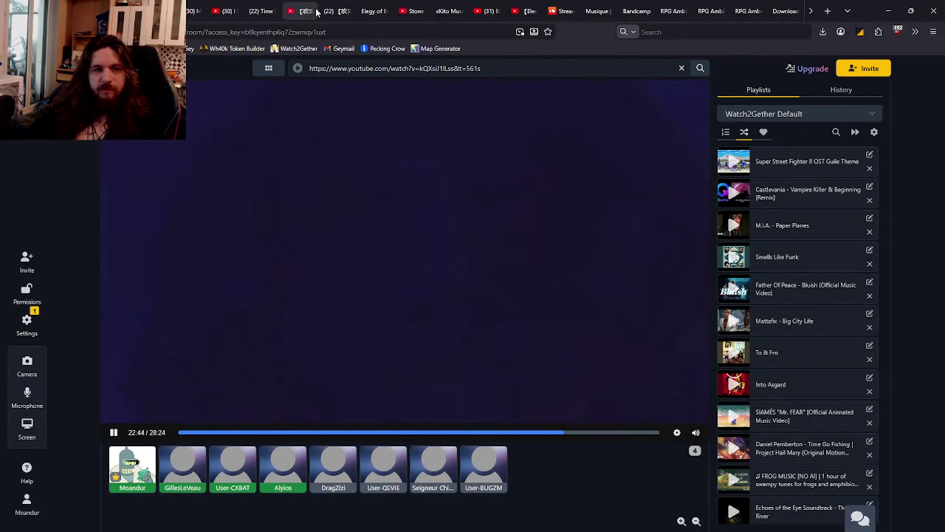
scroll(364, 11, "up", 1)
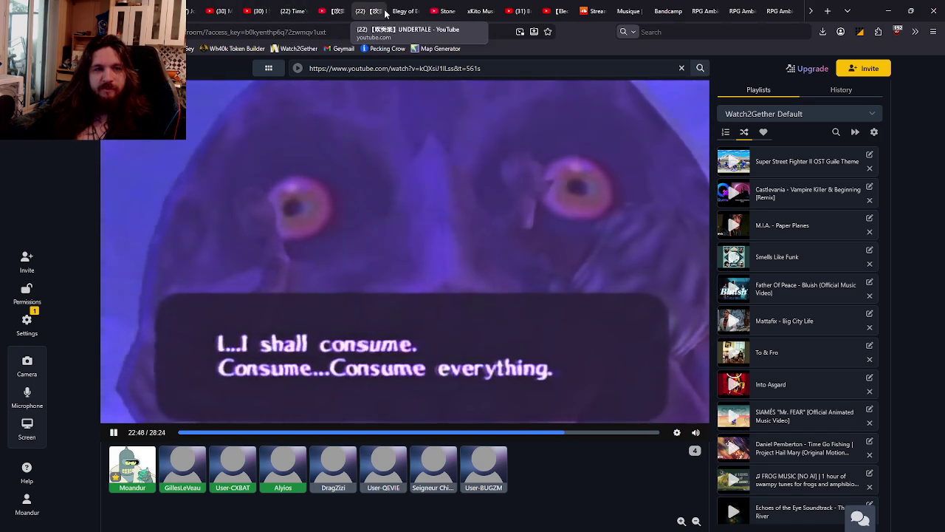
Search the open browser tabs for 'undertale'.
left_click(847, 10)
left_click(758, 33)
type("undertale")
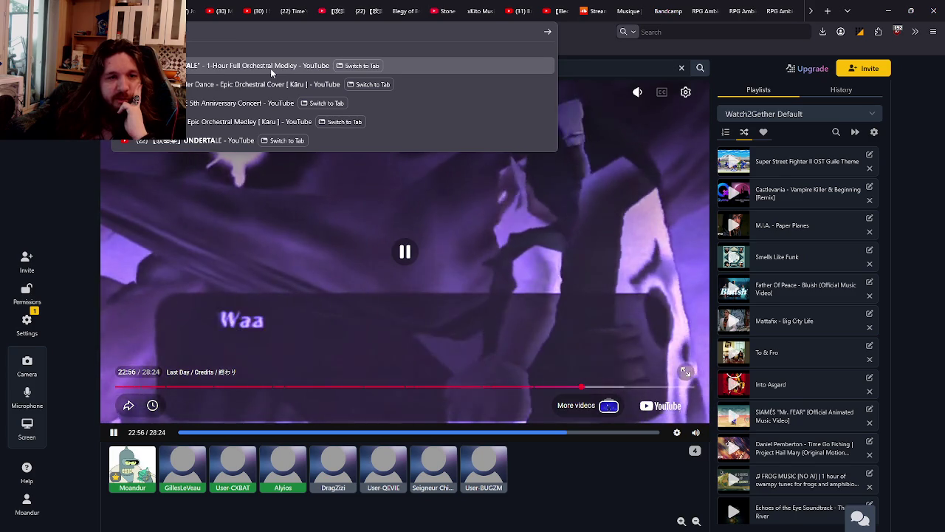
Copy the video URL of the Undertale orchestral medley from its tab.
left_click(270, 68)
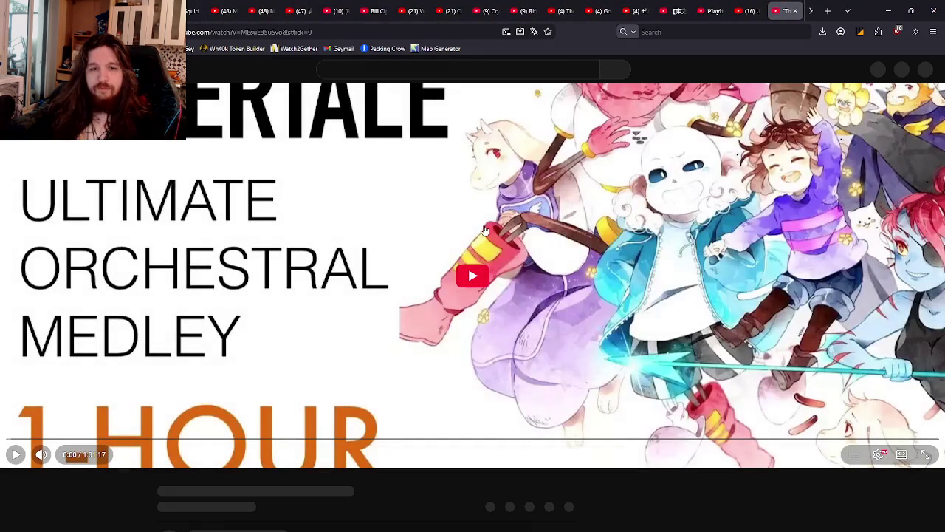
right_click(484, 230)
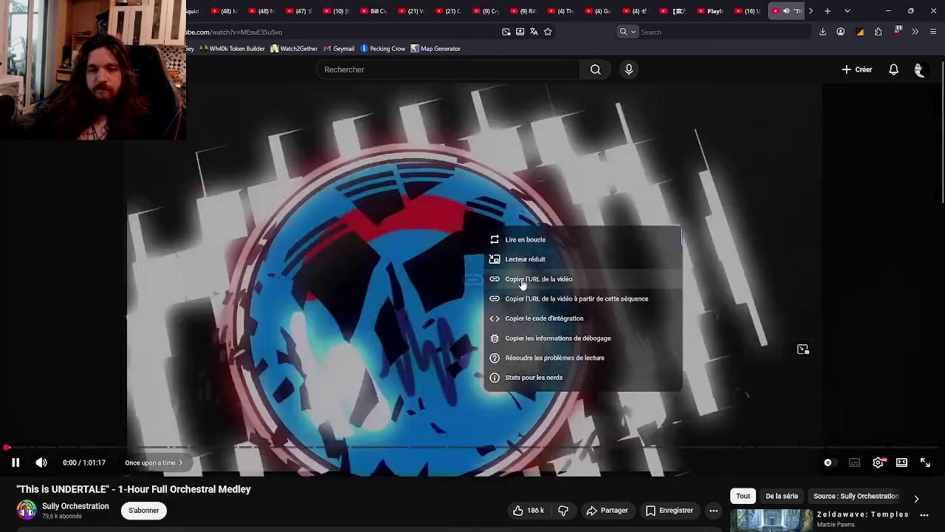
left_click(455, 199)
Paste the medley URL into the Watch2Gether room, load it and play it.
key("ctrl+Tab")
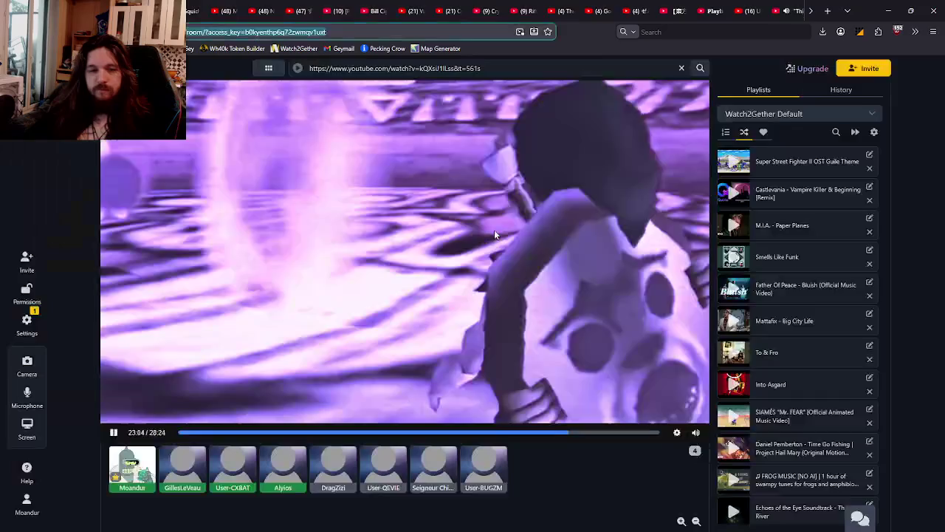
left_click(428, 72)
type("https://youtu.be/MEsuE35uSvo")
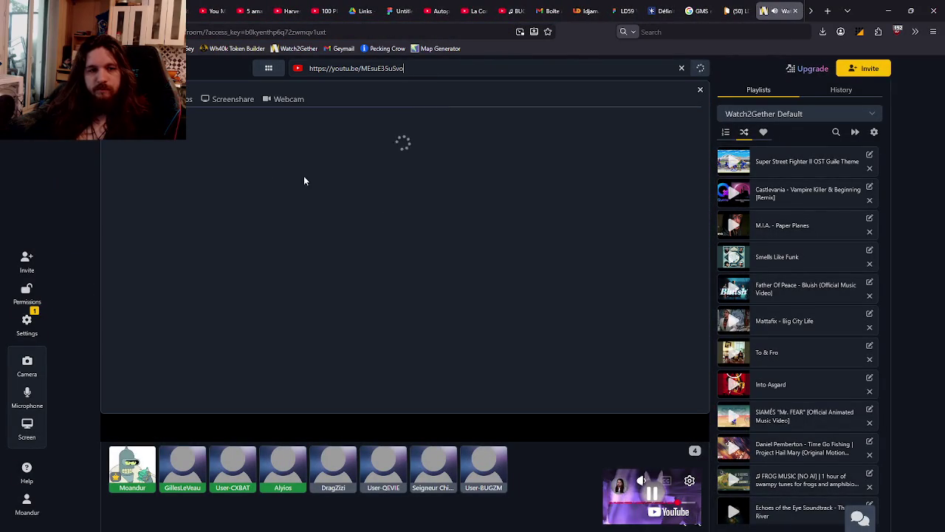
left_click(185, 157)
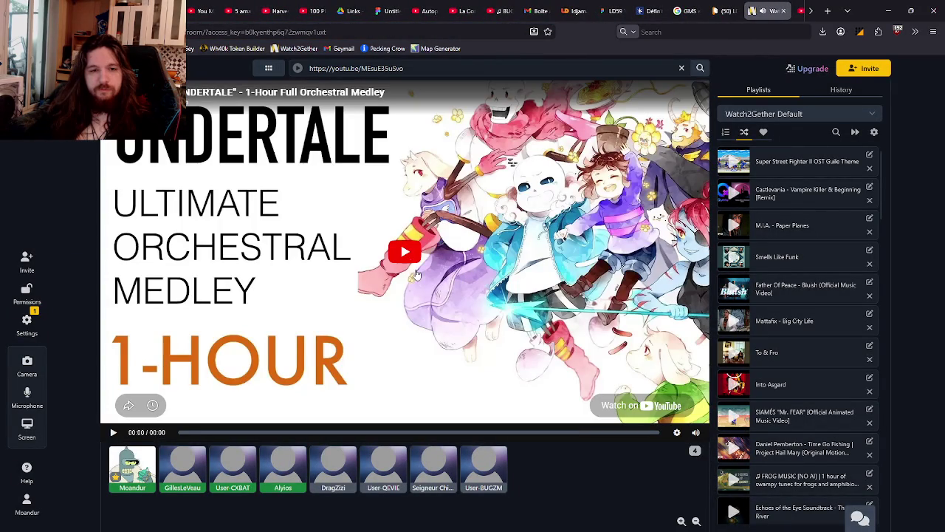
left_click(432, 250)
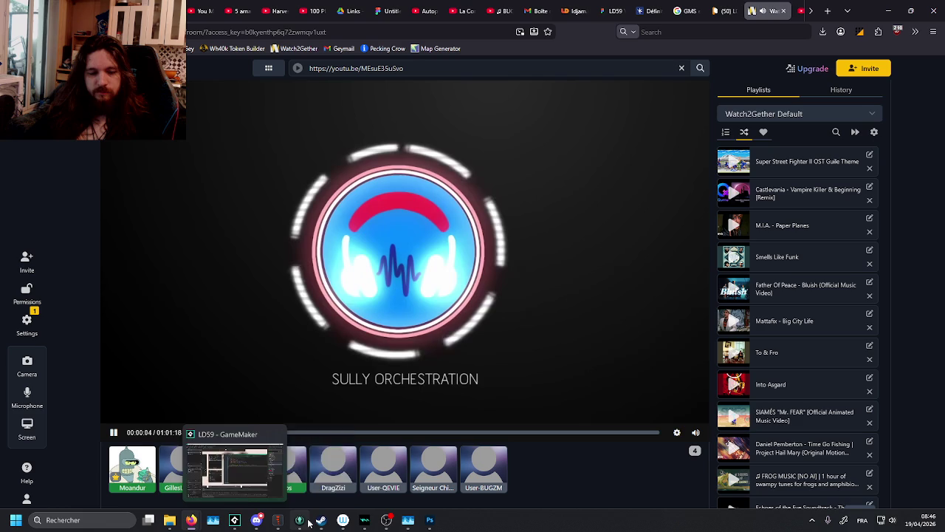
mouse_move(212, 520)
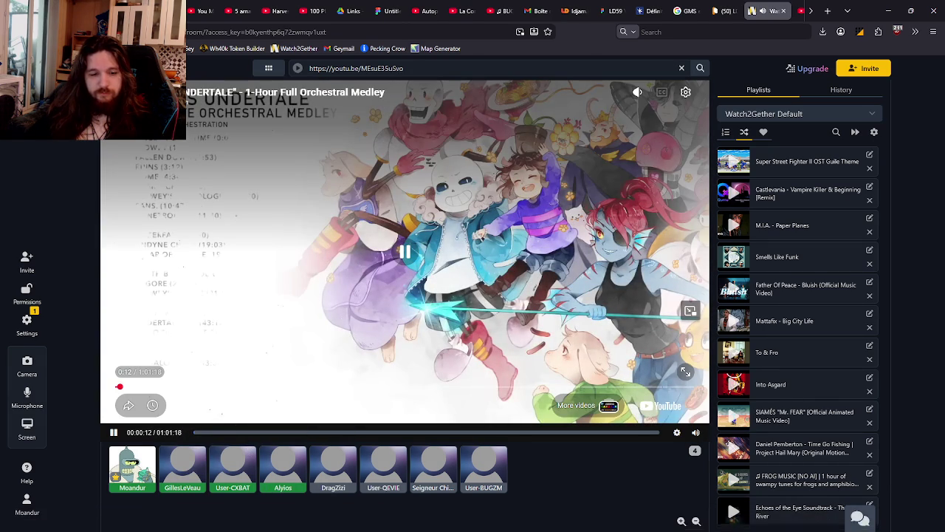
mouse_move(256, 520)
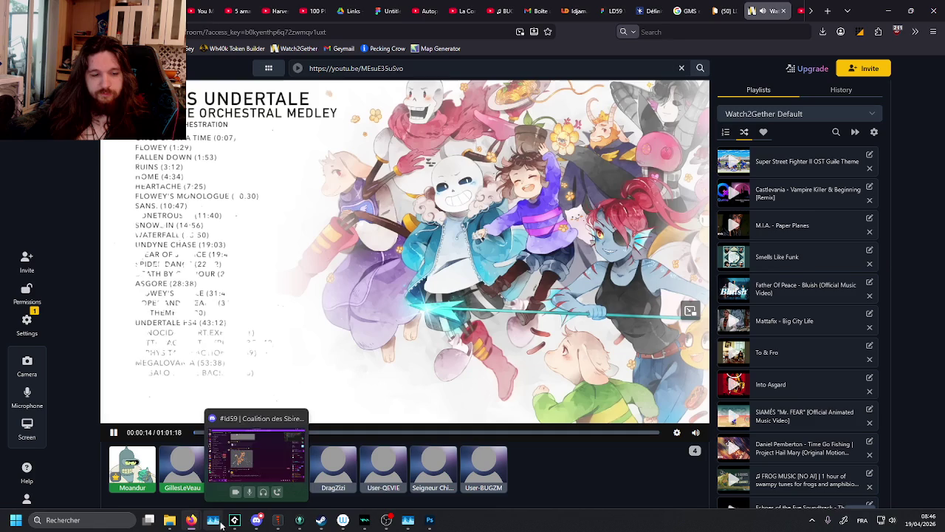
Glance at the GameMaker project, then return to the browser and Spine.
left_click(234, 520)
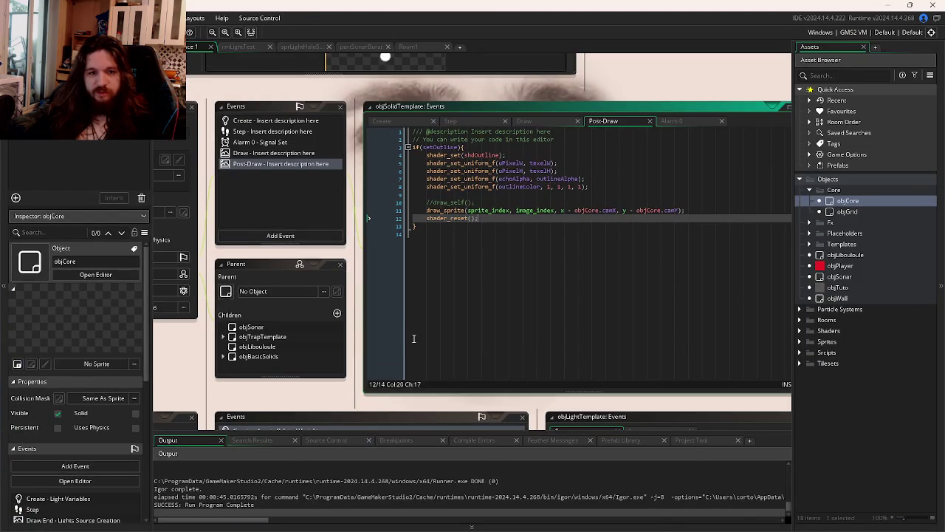
key("alt+Tab")
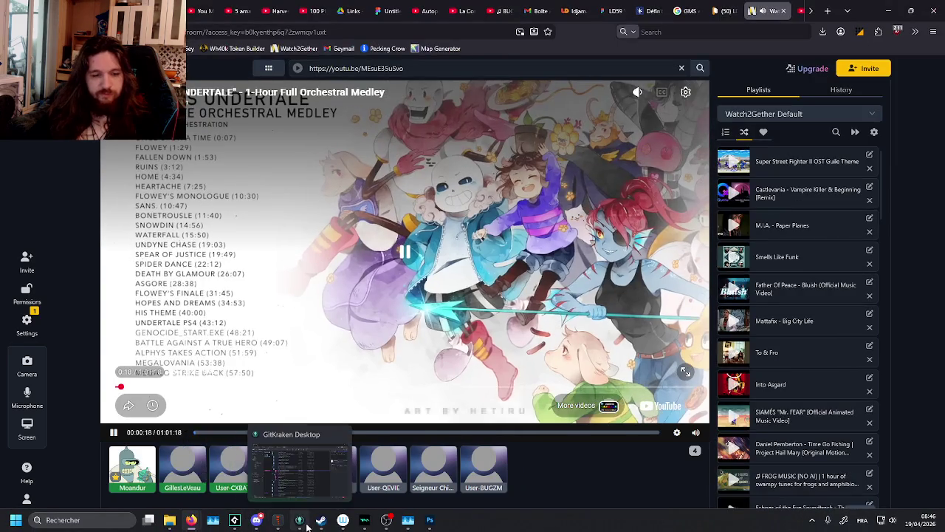
left_click(299, 519)
Back in Spine, inspect a back left leg bone on the canvas, then deselect it.
left_click(299, 520)
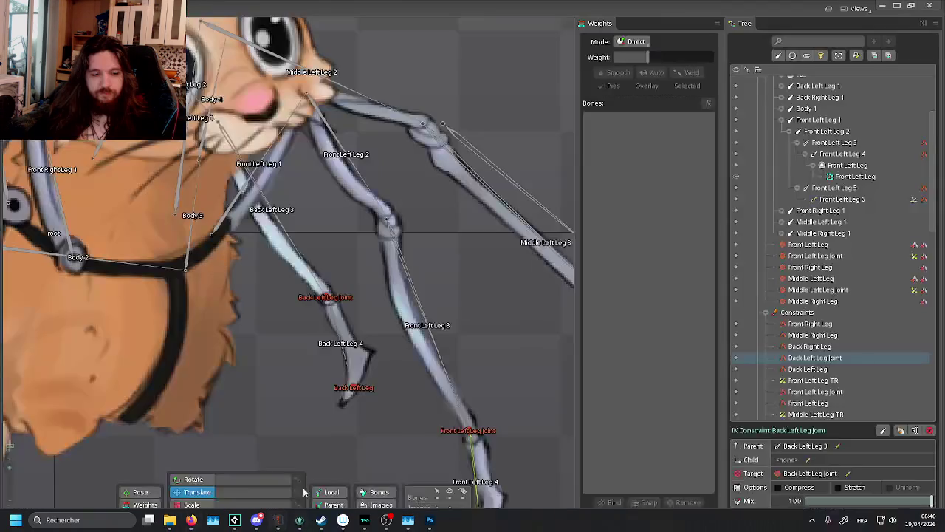
scroll(432, 223, "down", 2)
scroll(384, 224, "down", 3)
scroll(389, 260, "down", 1)
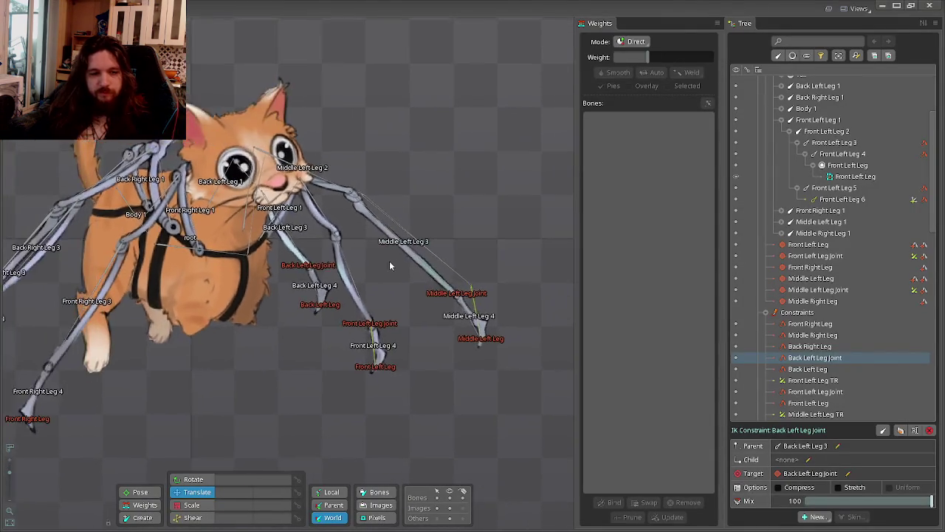
scroll(325, 264, "up", 2)
scroll(317, 266, "up", 2)
scroll(311, 266, "up", 1)
left_click(311, 265)
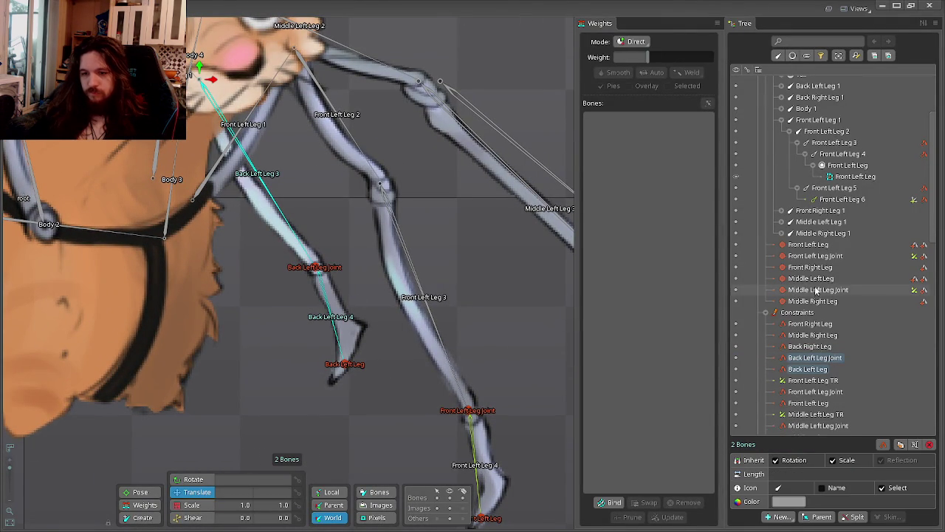
scroll(837, 290, "up", 2)
scroll(832, 259, "down", 5)
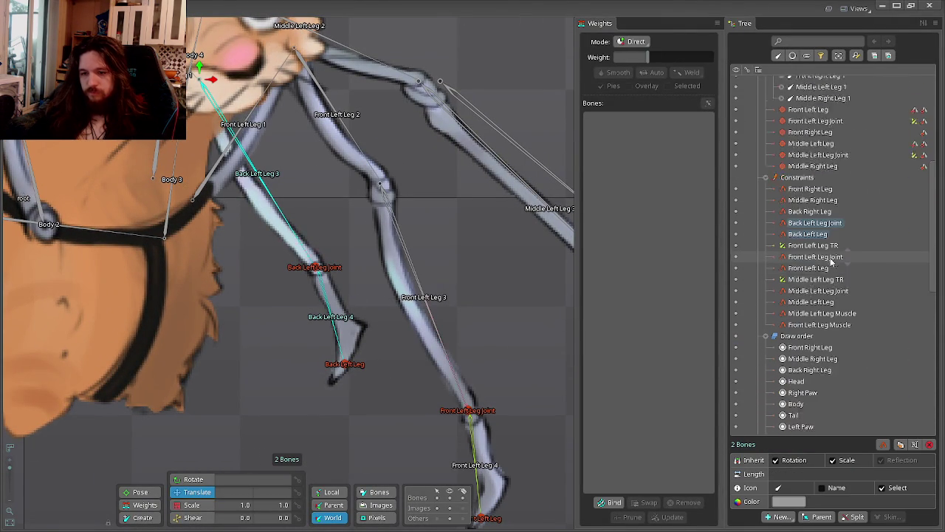
scroll(832, 260, "down", 1)
key("Escape")
scroll(848, 276, "up", 5)
Expand Back Left Leg 1 in the Tree down to the slots under Back Left Leg 6.
left_click(814, 251)
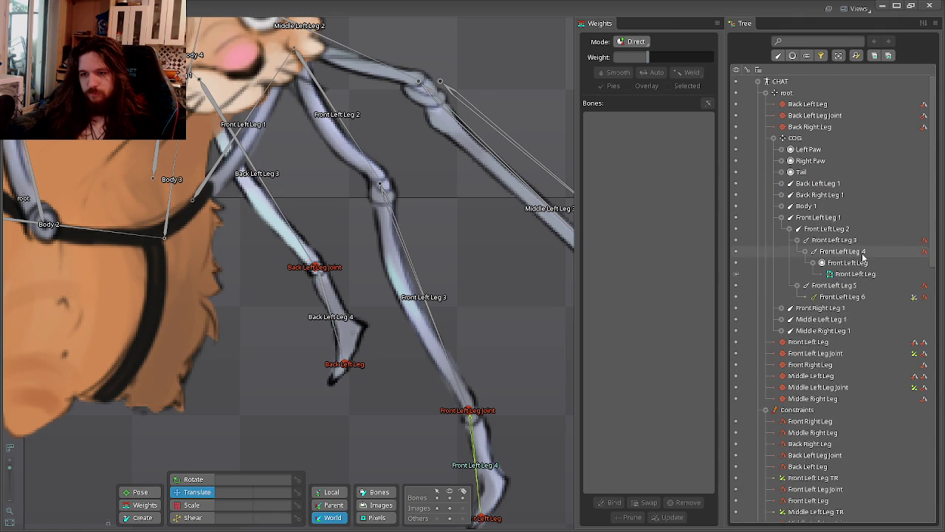
left_click(782, 217)
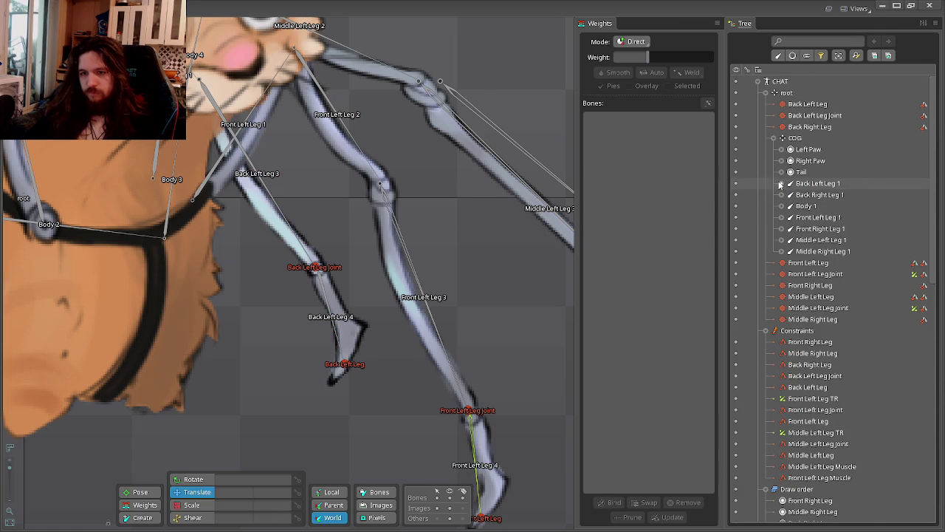
left_click(780, 183)
left_click(842, 262)
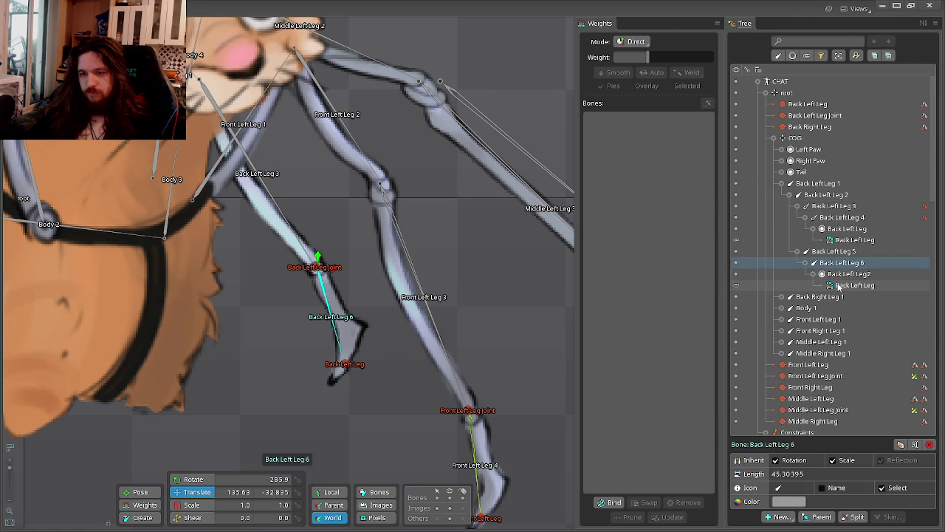
Delete the duplicate Back Left Leg2 slot and its mesh, then select Back Left Leg 5 and 6.
left_click(849, 285)
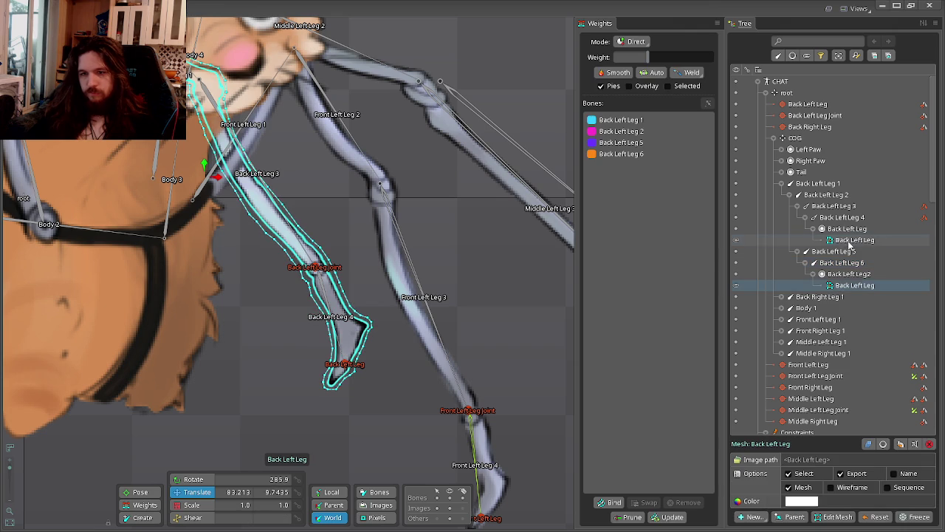
left_click(847, 274)
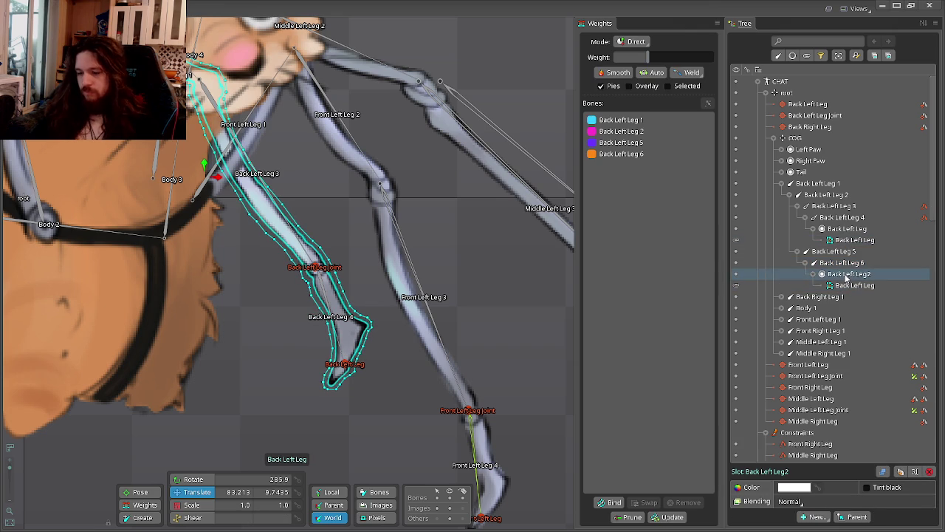
key("Delete")
key("Return")
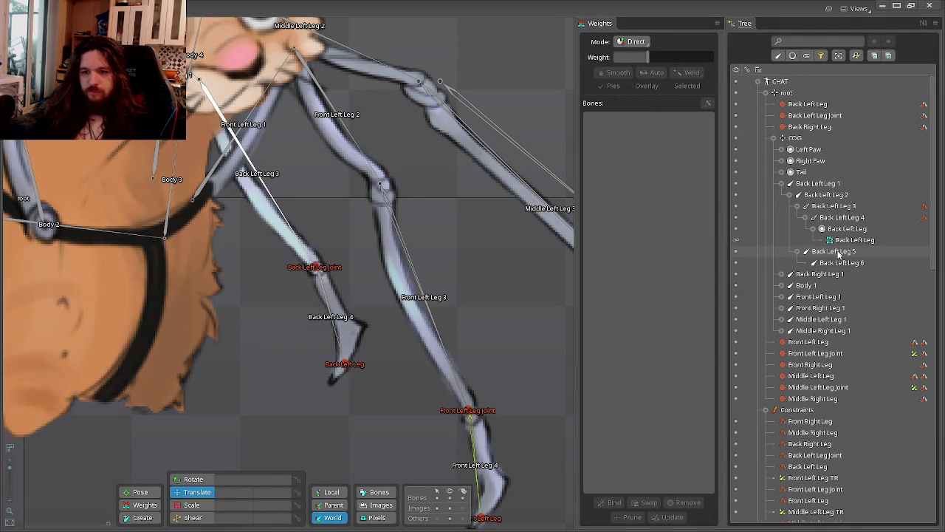
left_click(838, 253)
left_click(837, 264, "ctrl")
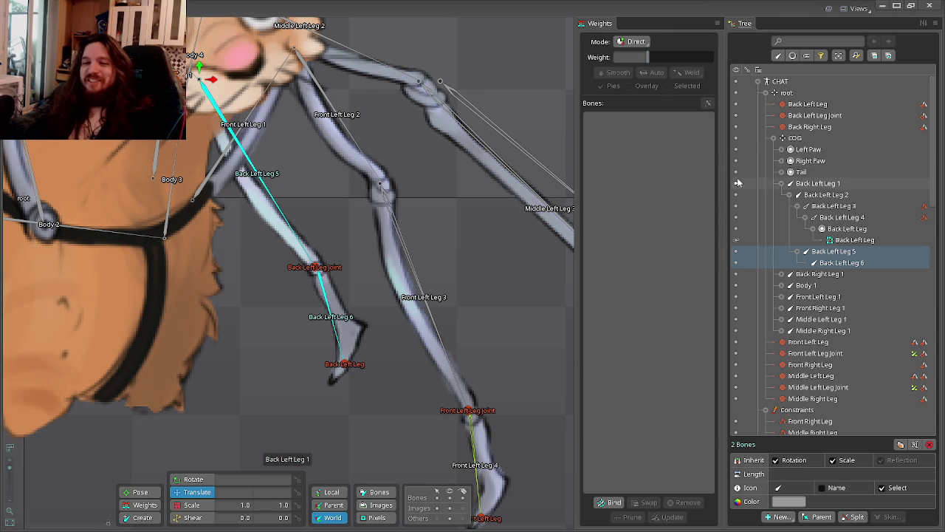
Select bones Back Left Leg 5 and Back Left Leg 6 together.
left_click(818, 262)
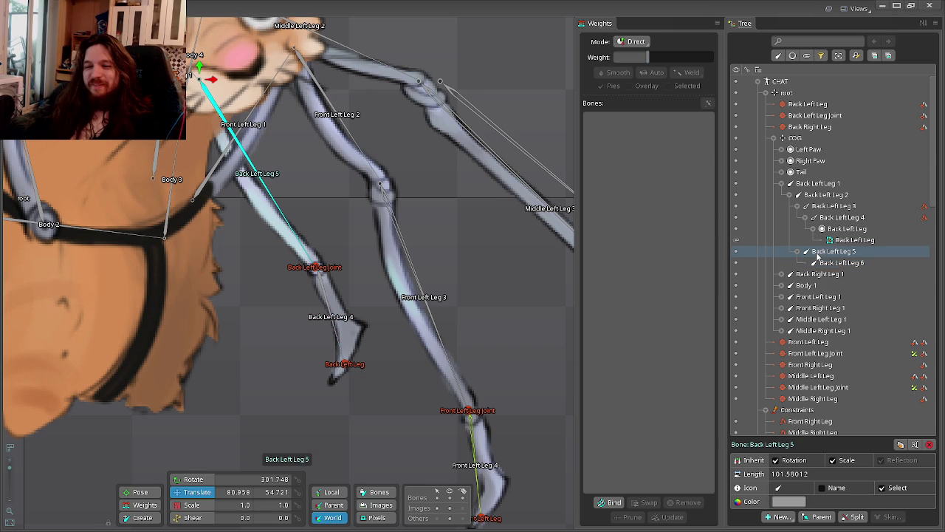
left_click(835, 252)
left_click(842, 263, "ctrl")
scroll(360, 267, "up", 2)
scroll(361, 270, "up", 2)
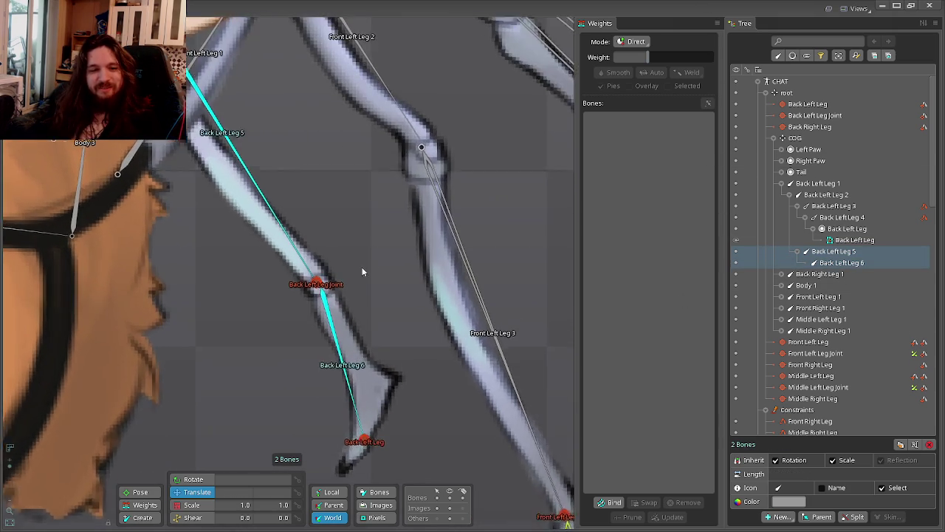
scroll(403, 262, "down", 3)
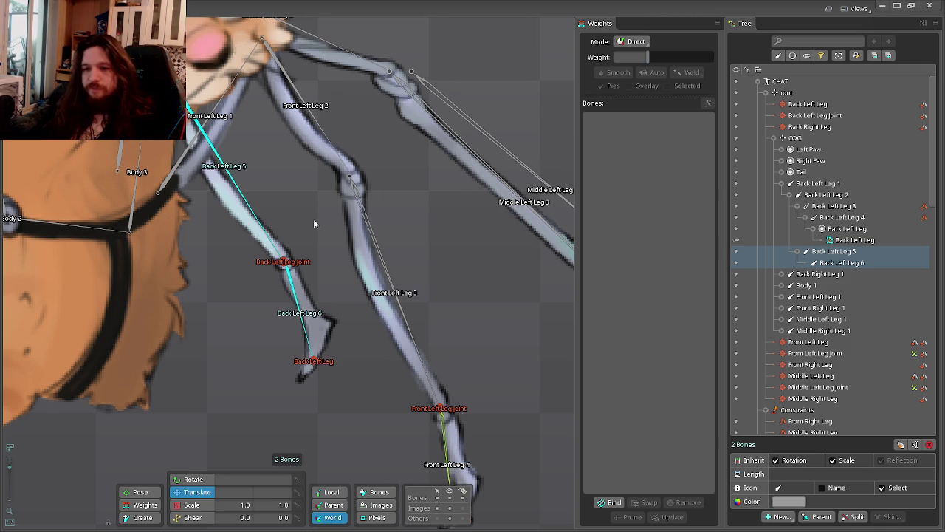
Create IK constraint 'Back Left Leg Muscle' targeting the Back Left Leg bone.
left_click(776, 517)
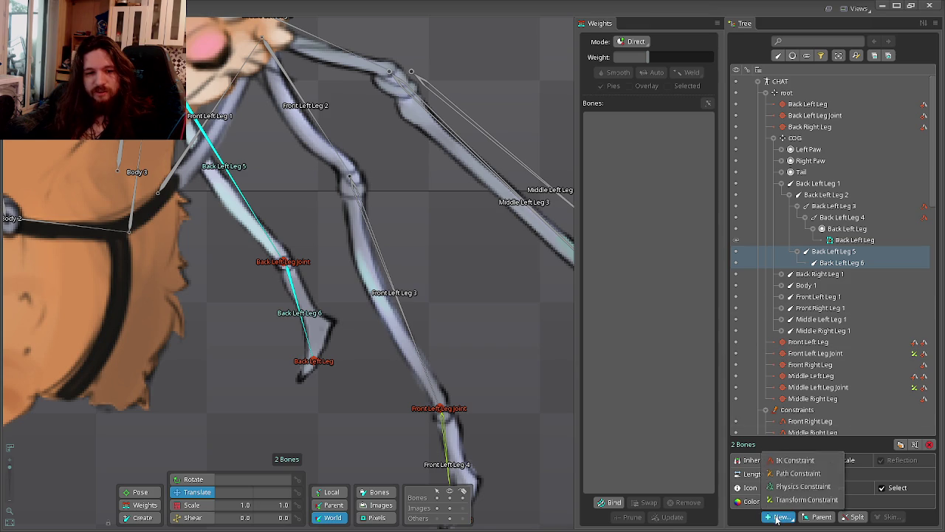
left_click(780, 467)
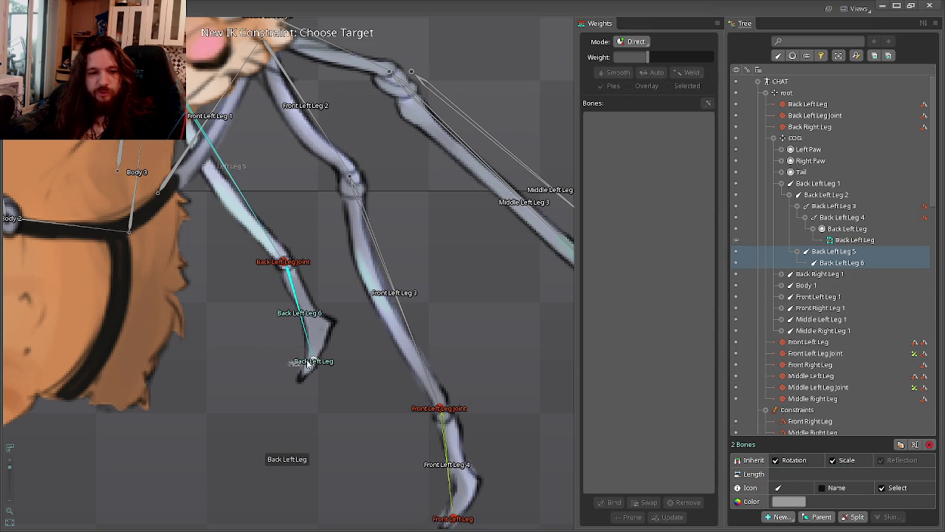
left_click(304, 361)
left_click(316, 264)
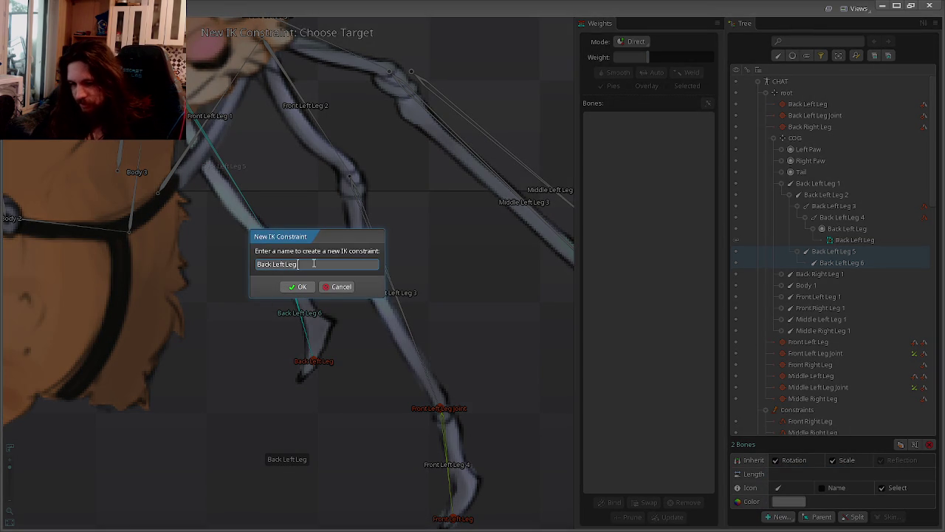
type("Muscle")
key("Return")
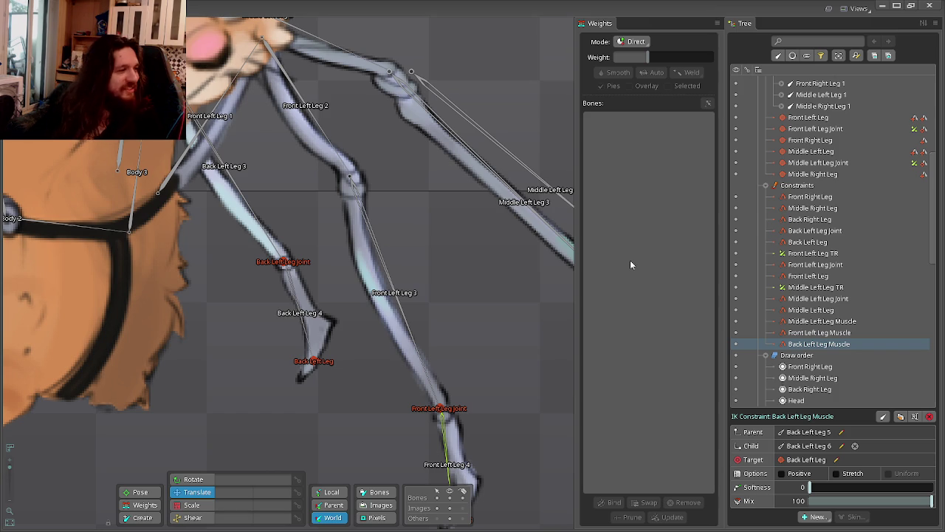
Select Back Left Leg 6, then the Back Left Leg Joint bone on the lower leg.
scroll(847, 317, "up", 3)
scroll(846, 317, "up", 1)
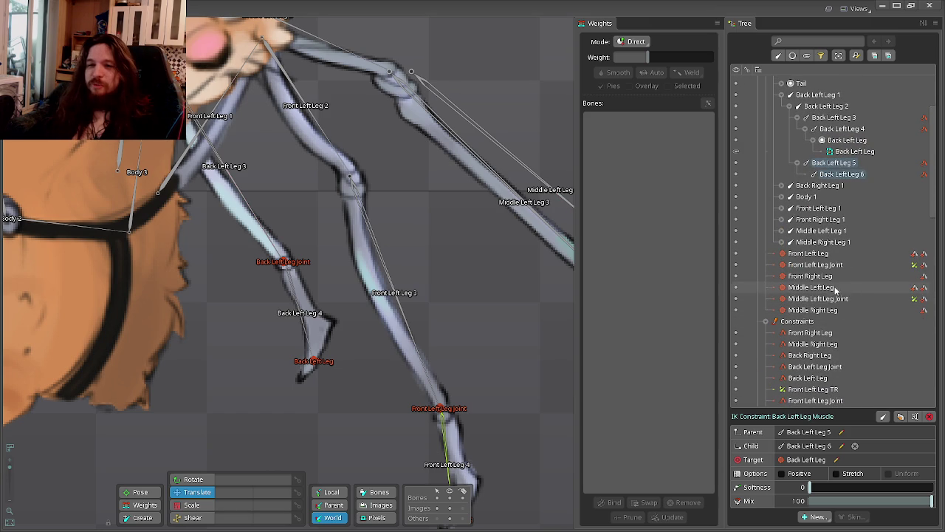
left_click(838, 175)
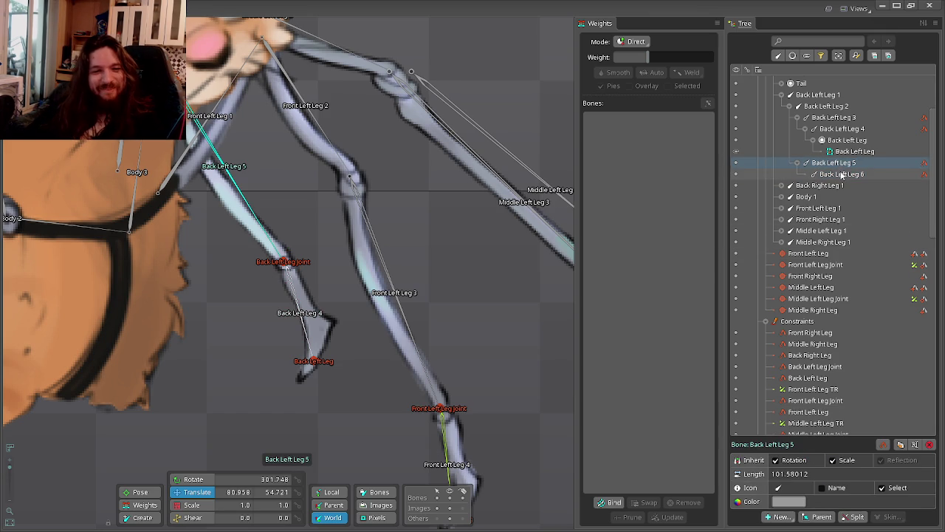
left_click_drag(515, 275, 475, 197)
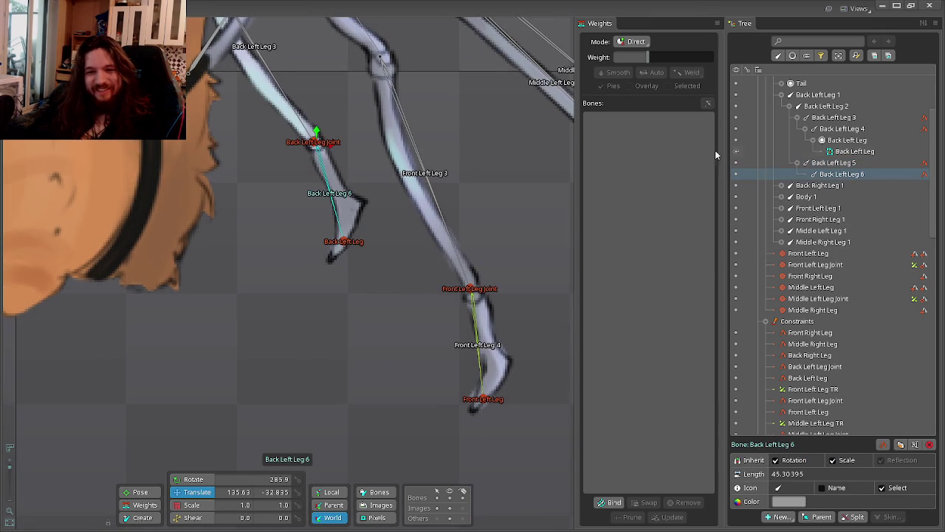
left_click(314, 151)
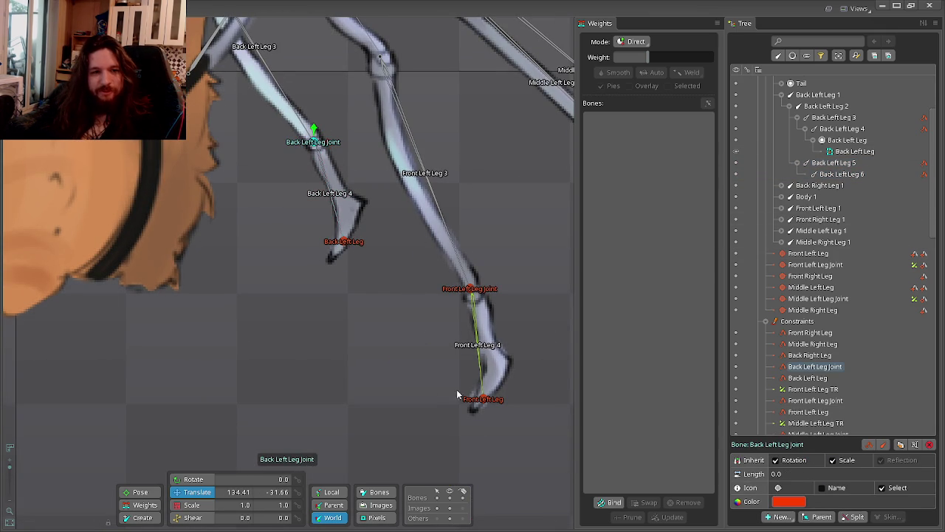
Create a transform constraint to the target bone and name it 'Back Left Leg TR'.
left_click(792, 519)
left_click(806, 499)
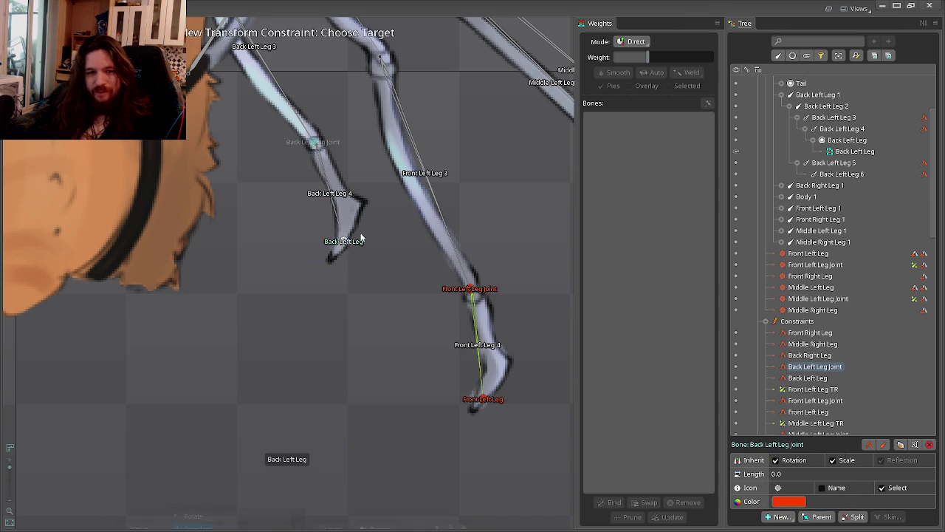
scroll(340, 221, "up", 1)
scroll(331, 216, "up", 1)
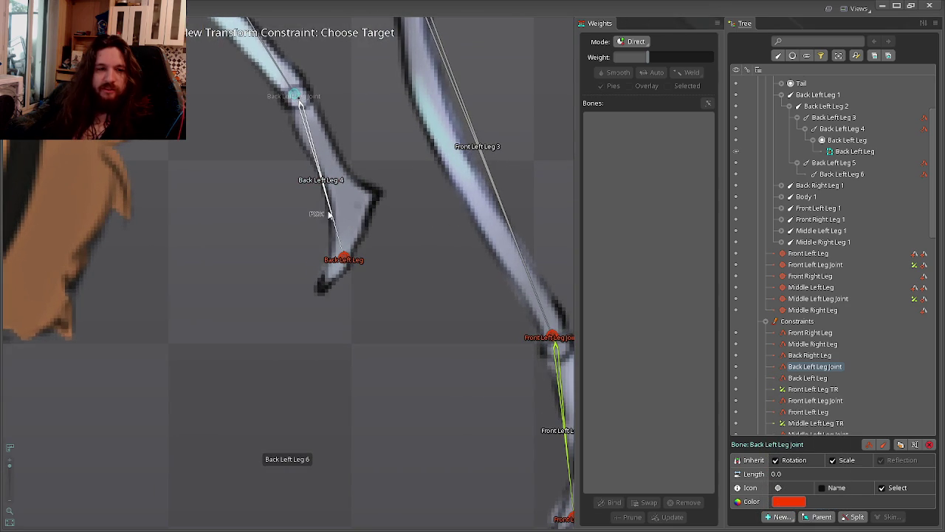
left_click(331, 215)
left_click(325, 264)
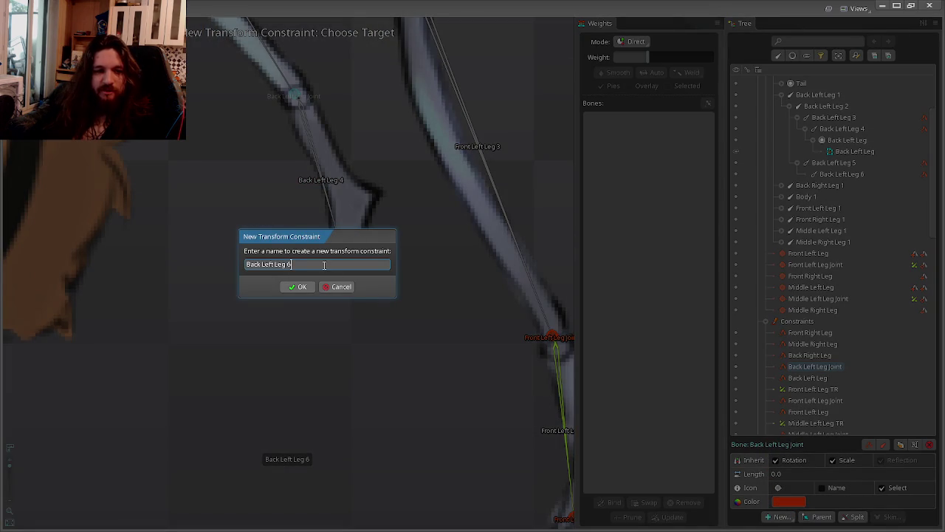
key("BackSpace")
type("TR")
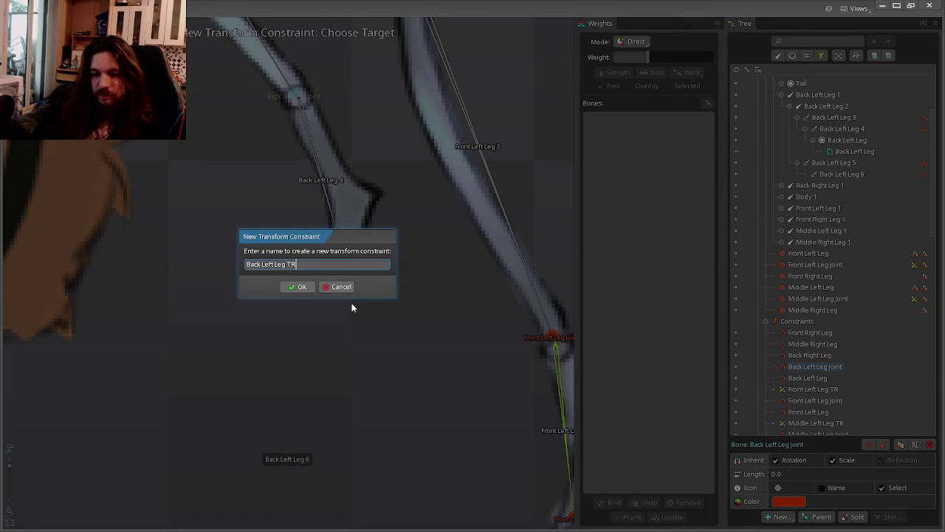
key("Return")
scroll(352, 302, "down", 3)
scroll(389, 238, "down", 2)
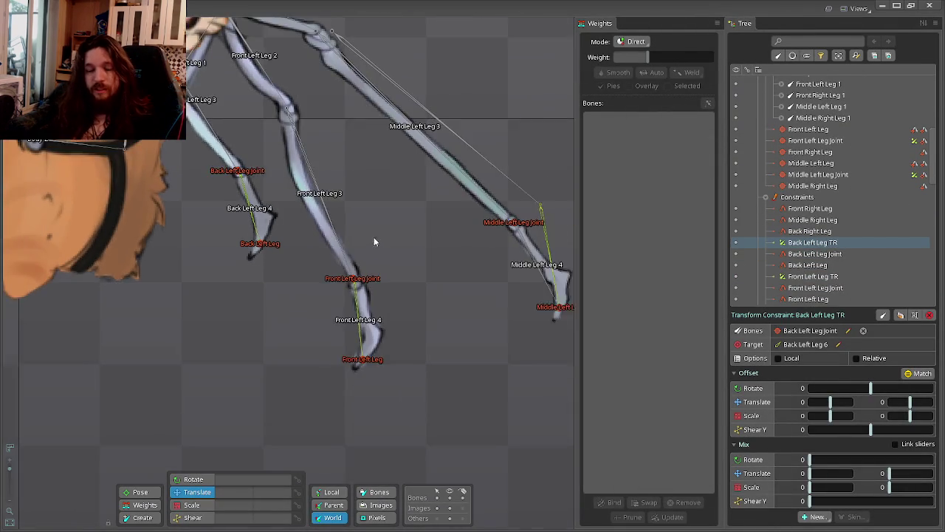
scroll(304, 330, "up", 2)
Deselect the TR constraint and zoom and pan over the finished left legs and head.
left_click(303, 309)
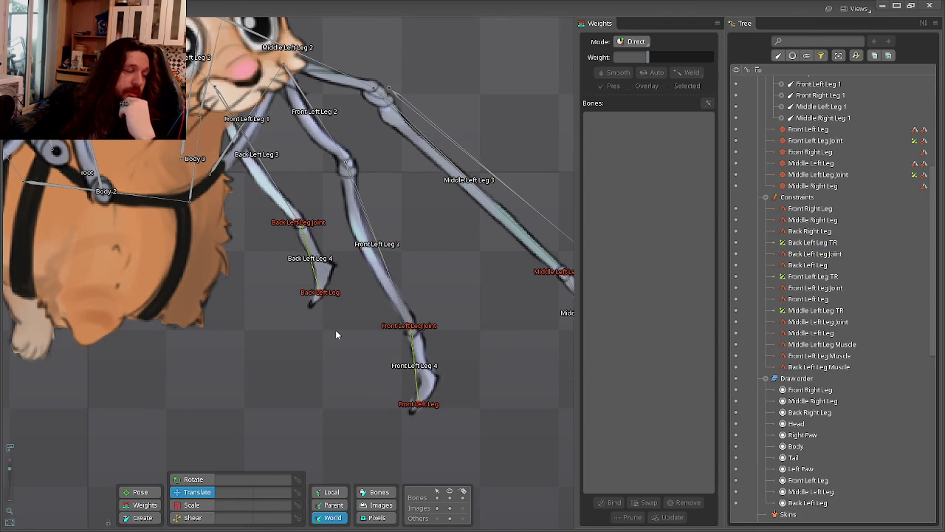
scroll(319, 341, "down", 2)
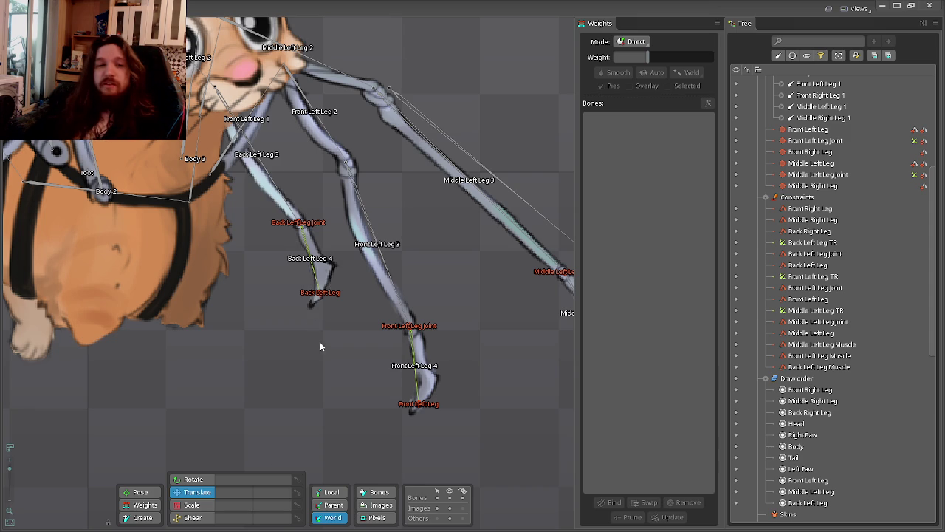
scroll(385, 372, "up", 2)
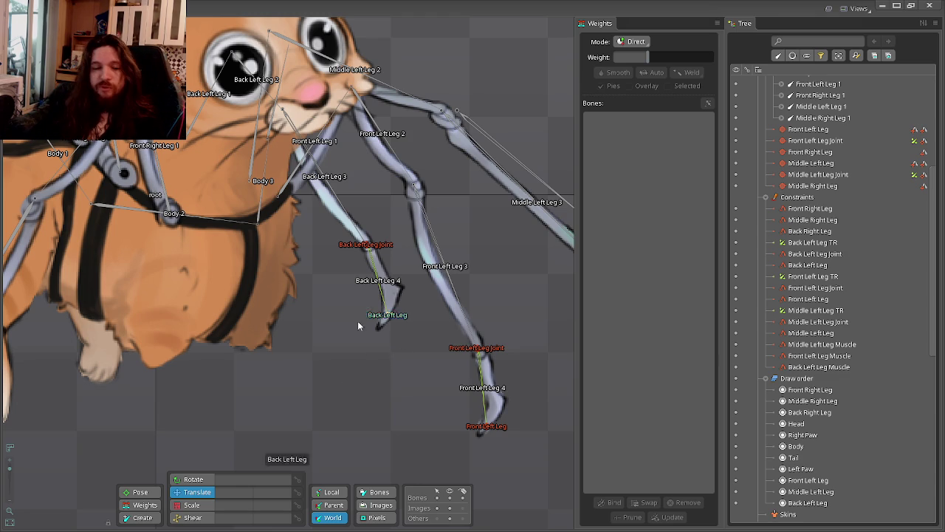
scroll(359, 320, "up", 3)
scroll(353, 292, "up", 2)
scroll(352, 288, "down", 1)
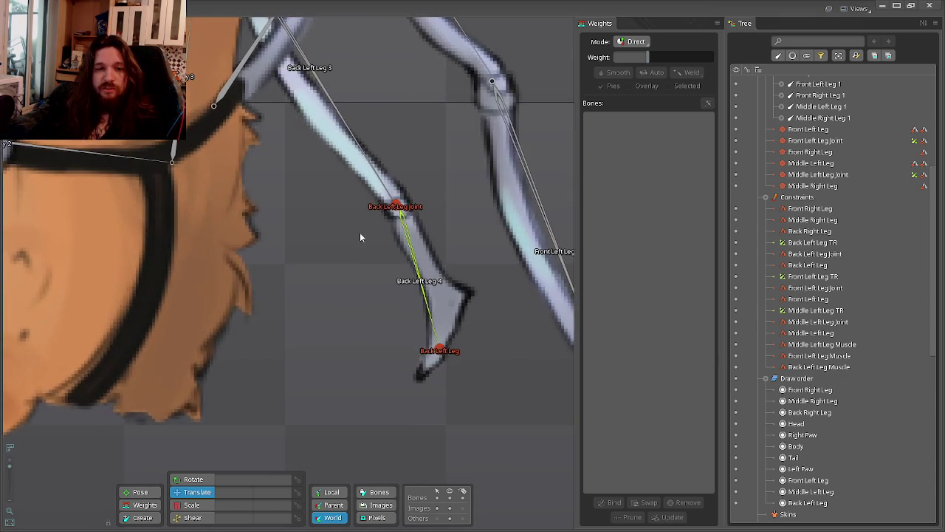
scroll(346, 273, "down", 2)
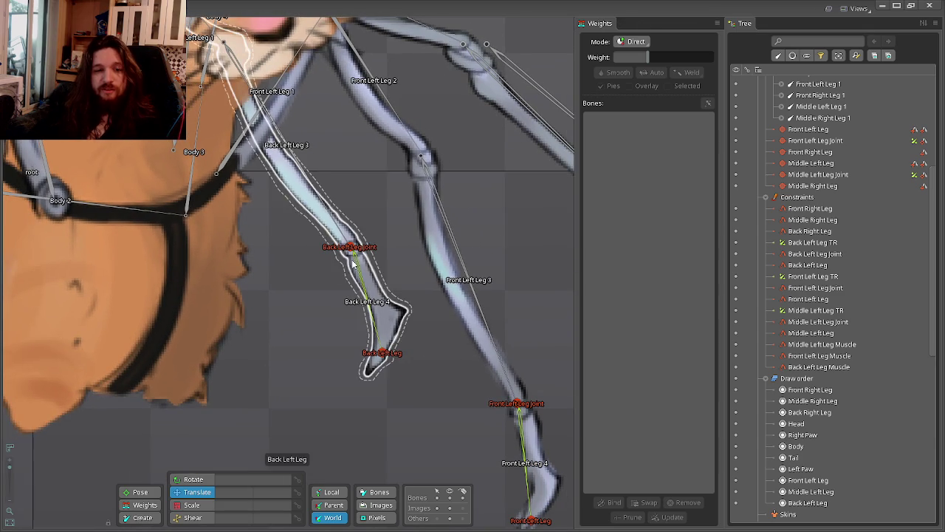
left_click_drag(386, 263, 396, 330)
scroll(397, 330, "down", 3)
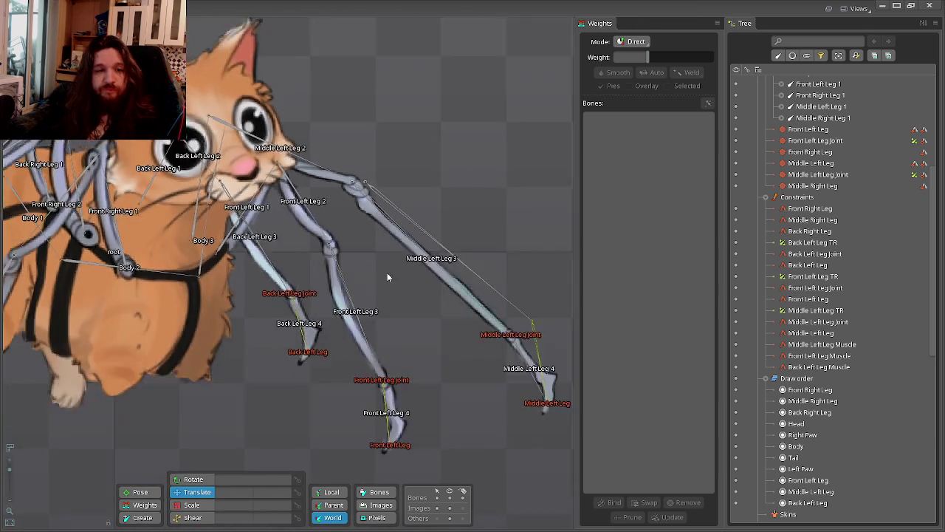
scroll(386, 272, "down", 2)
In Animate mode, drag the COG bone to test leg following, then return to Setup mode.
key("ctrl+Tab")
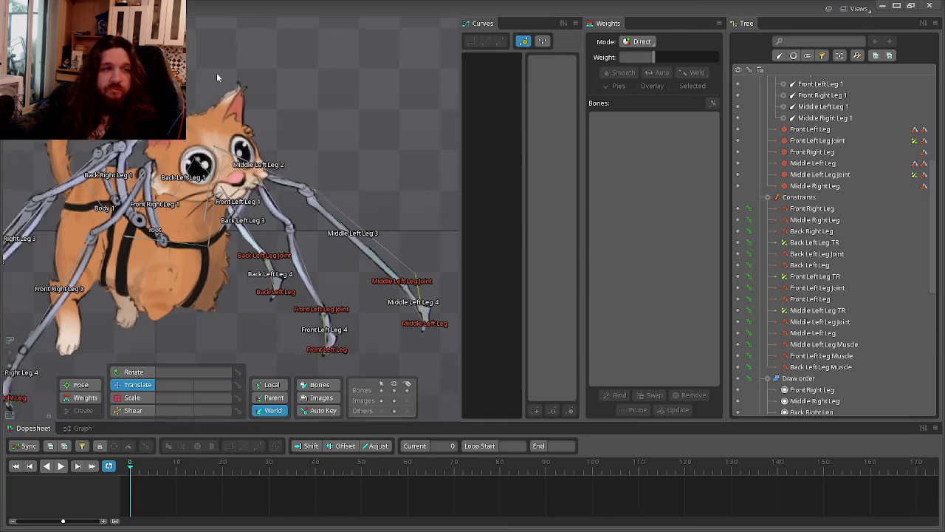
scroll(785, 301, "up", 5)
scroll(785, 296, "up", 5)
left_click(801, 138)
mouse_move(393, 214)
left_mouse_down()
mouse_move(331, 74)
mouse_move(380, 131)
mouse_move(241, 86)
mouse_move(349, 71)
mouse_move(266, 111)
mouse_move(373, 76)
mouse_move(263, 100)
mouse_move(343, 34)
mouse_move(297, 56)
mouse_move(349, 43)
mouse_move(288, 104)
mouse_move(380, 88)
mouse_move(268, 141)
mouse_move(397, 131)
mouse_move(274, 149)
mouse_move(287, 112)
mouse_move(358, 118)
mouse_move(285, 144)
mouse_move(412, 171)
mouse_move(239, 158)
mouse_move(428, 154)
mouse_move(274, 127)
mouse_move(333, 108)
mouse_move(426, 160)
mouse_move(319, 124)
mouse_move(358, 68)
mouse_move(402, 84)
mouse_move(310, 124)
mouse_move(375, 66)
mouse_move(432, 96)
mouse_move(285, 129)
mouse_move(420, 65)
mouse_move(428, 104)
left_mouse_up()
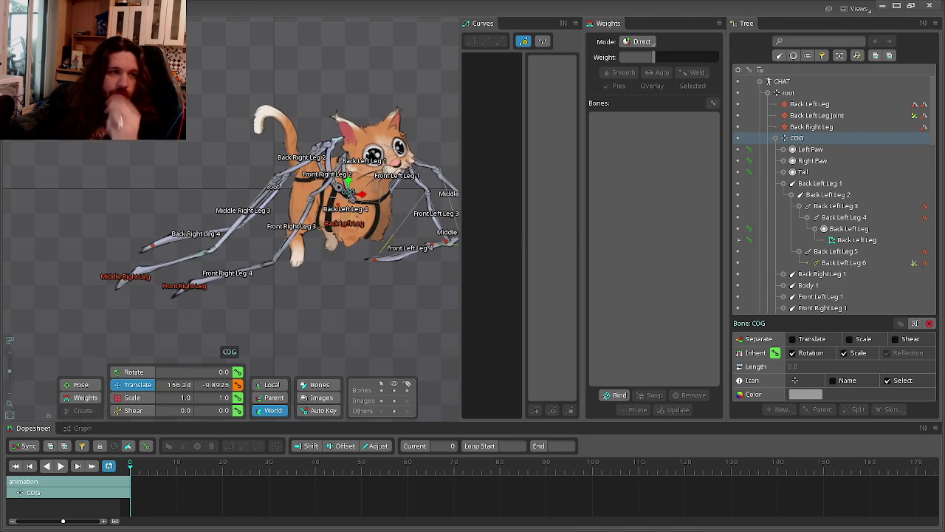
key("ctrl+Tab")
scroll(379, 325, "up", 2)
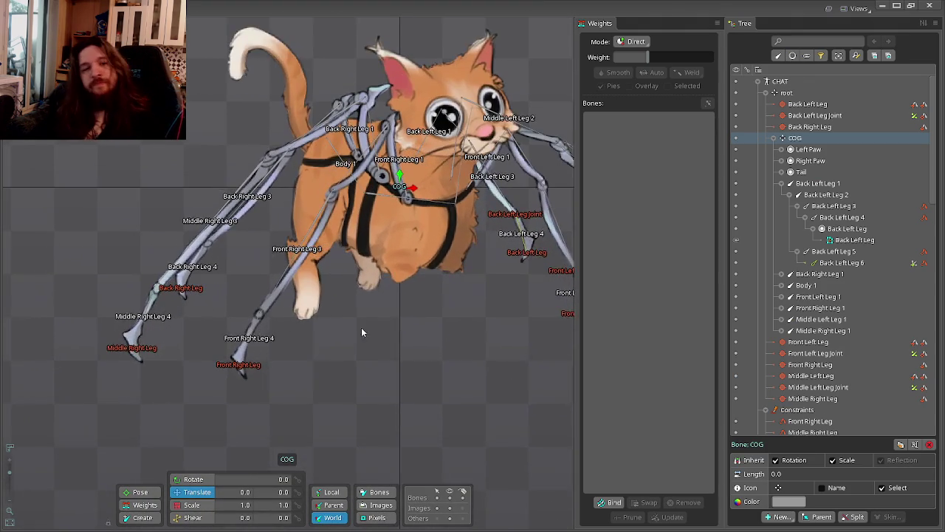
scroll(361, 327, "up", 1)
left_click(390, 348)
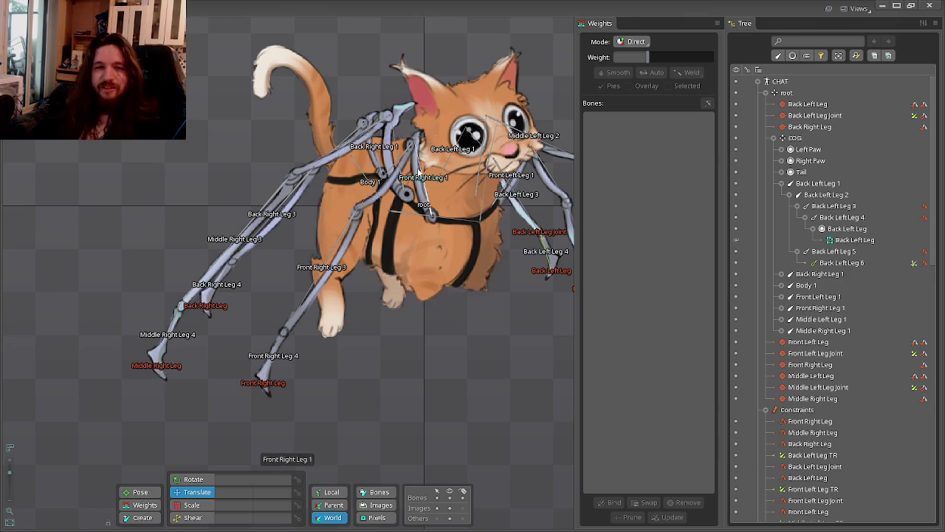
scroll(403, 175, "up", 3)
scroll(376, 221, "up", 2)
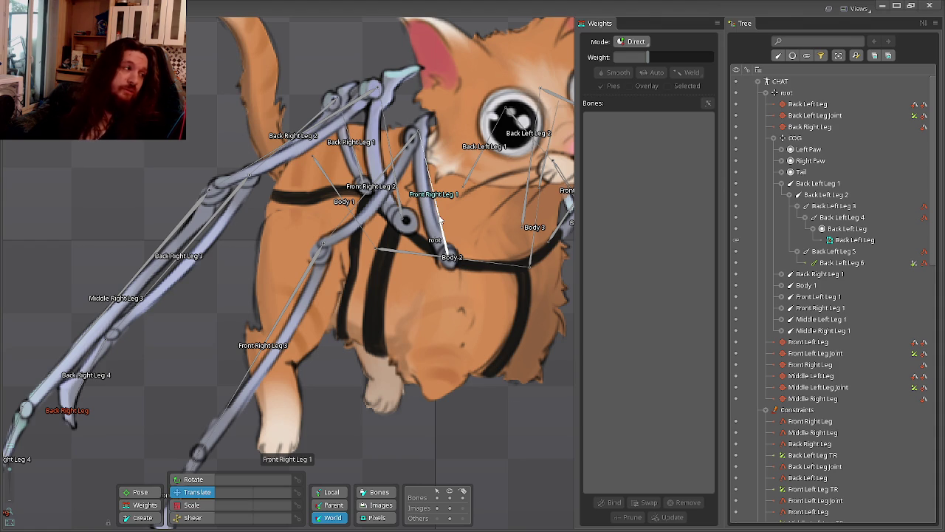
scroll(413, 273, "down", 2)
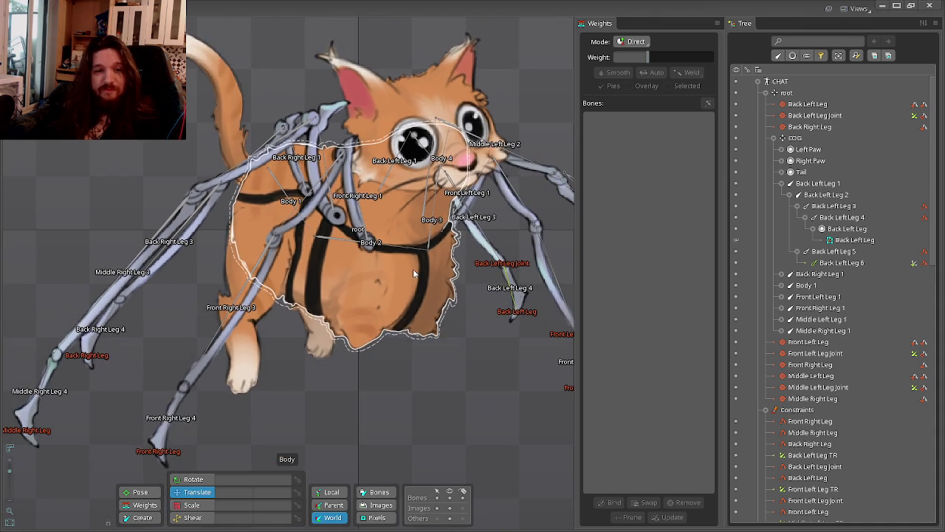
scroll(352, 175, "up", 2)
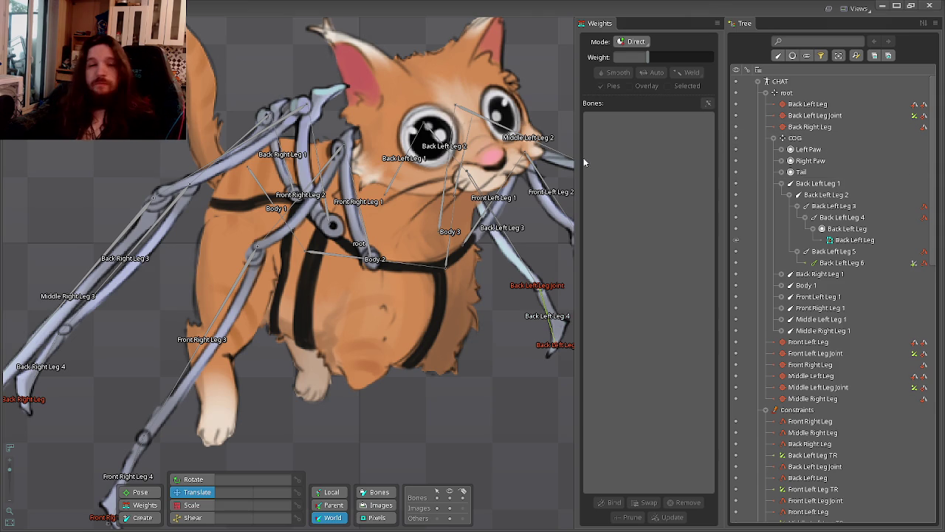
Drag the cat's body to test right leg bending, then select and deselect Front Right Leg 1.
left_click_drag(435, 258, 358, 237)
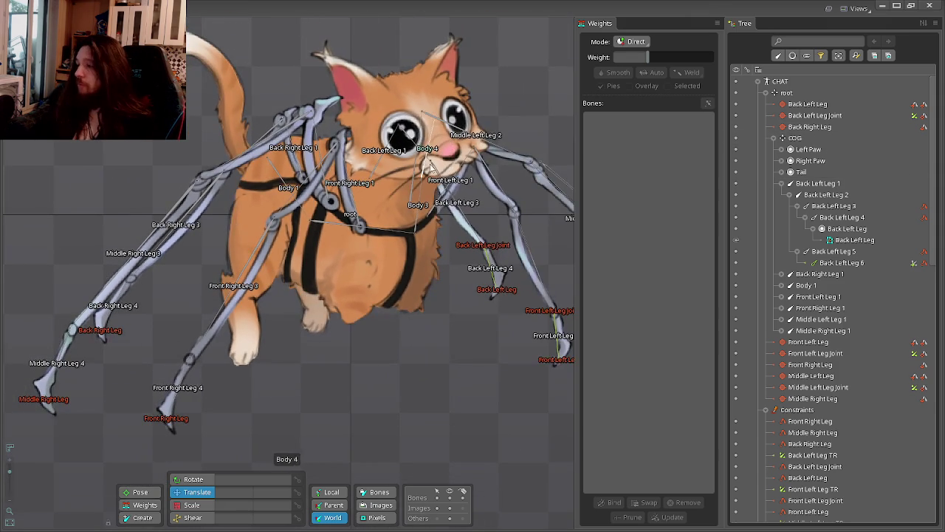
left_click_drag(430, 165, 383, 189)
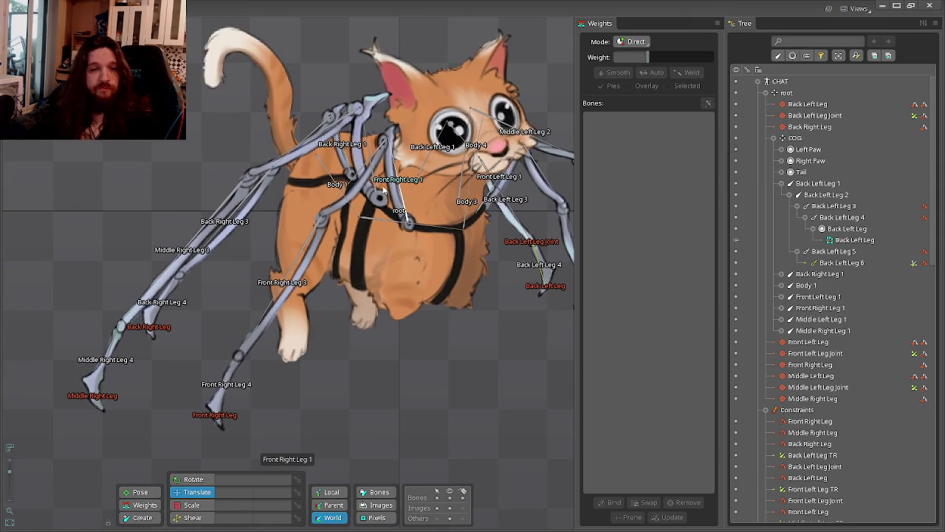
scroll(383, 189, "up", 2)
left_click(384, 189)
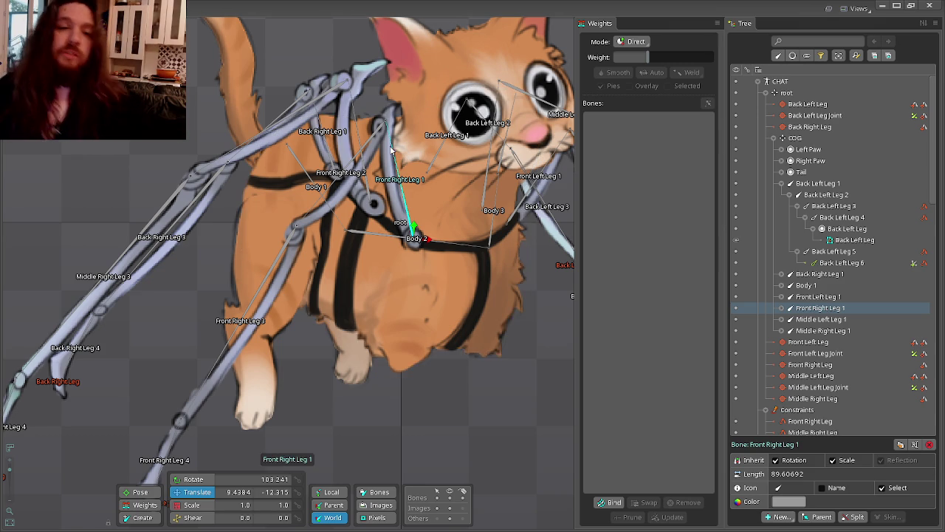
key("Escape")
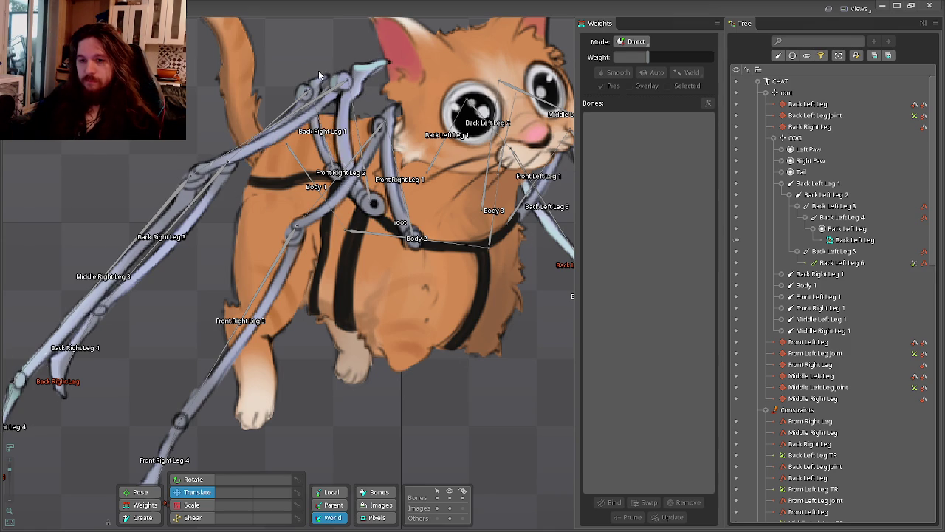
scroll(356, 271, "up", 2)
scroll(347, 281, "down", 1)
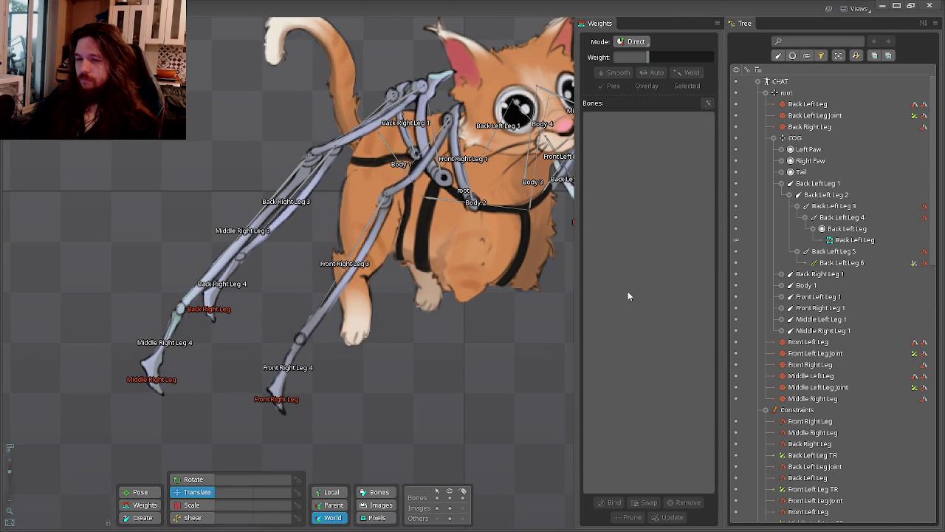
Create IK constraint Front Right Leg Joint on Front Right Leg 3, targeting a new knee bone.
left_click(354, 270)
scroll(319, 375, "up", 2)
scroll(413, 370, "up", 1)
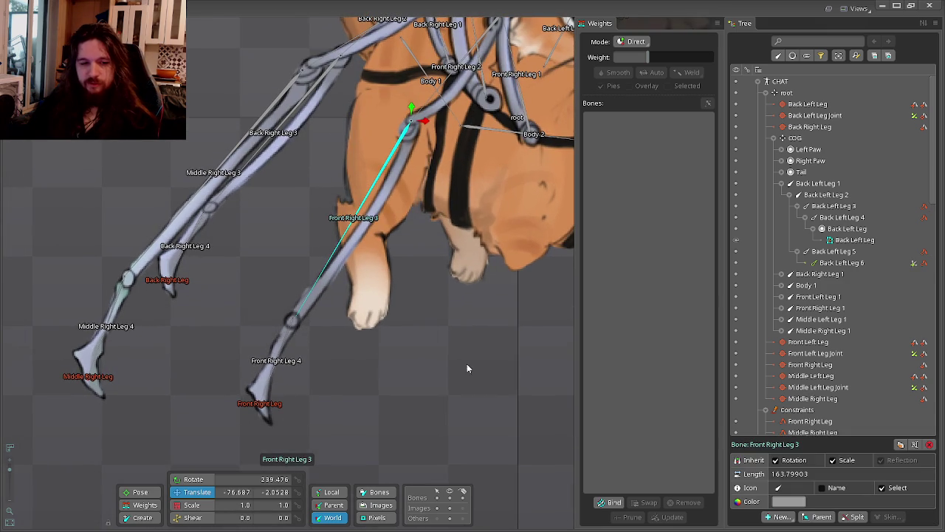
left_click(783, 517)
left_click(789, 466)
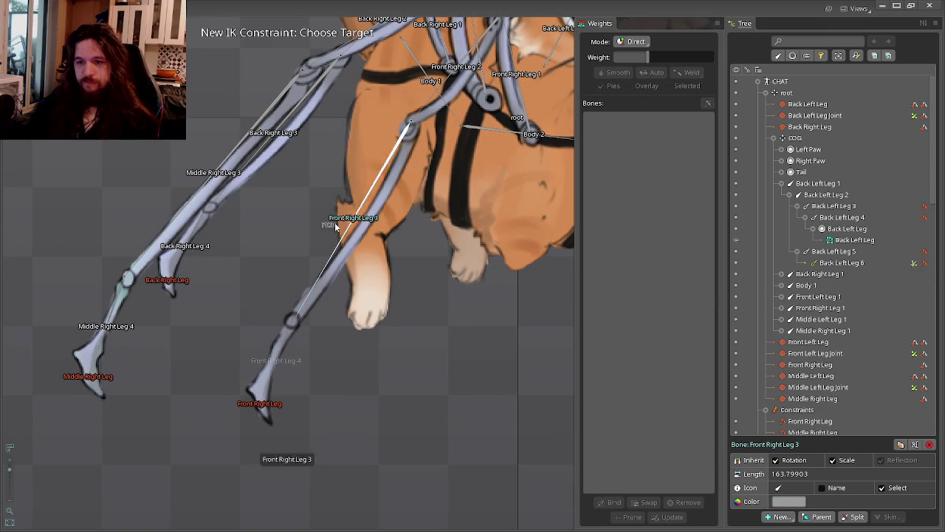
left_click(358, 227)
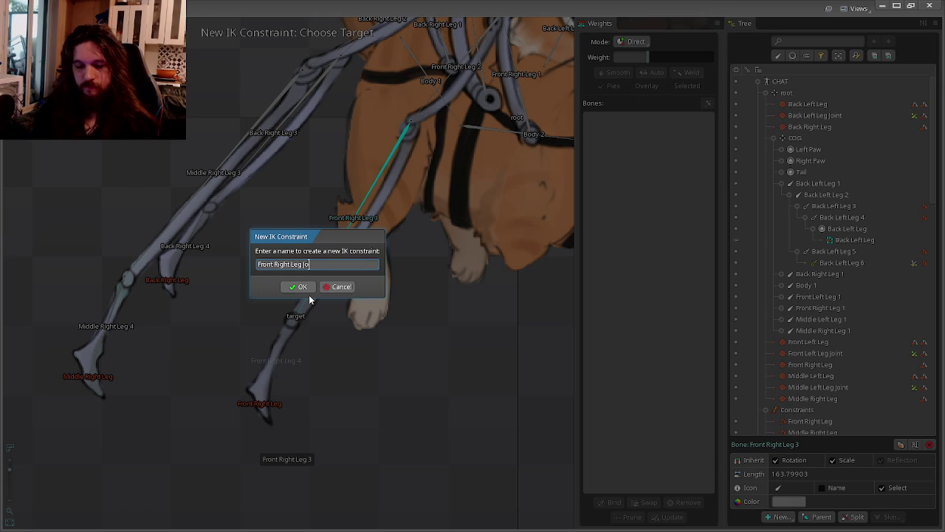
type("int")
key("Return")
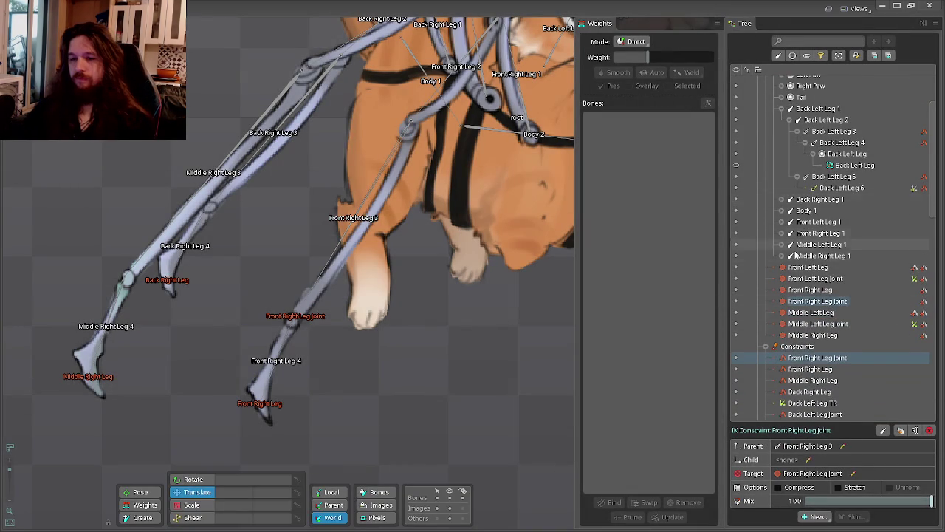
Collapse Back Left Leg 1 and expand the Front Right Leg 1 branch in the Tree.
scroll(796, 255, "up", 3)
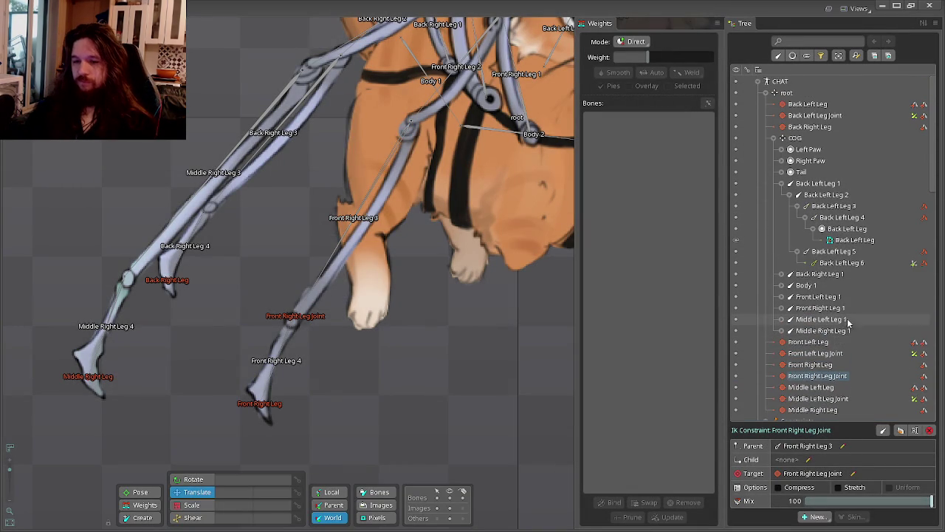
left_click(780, 184)
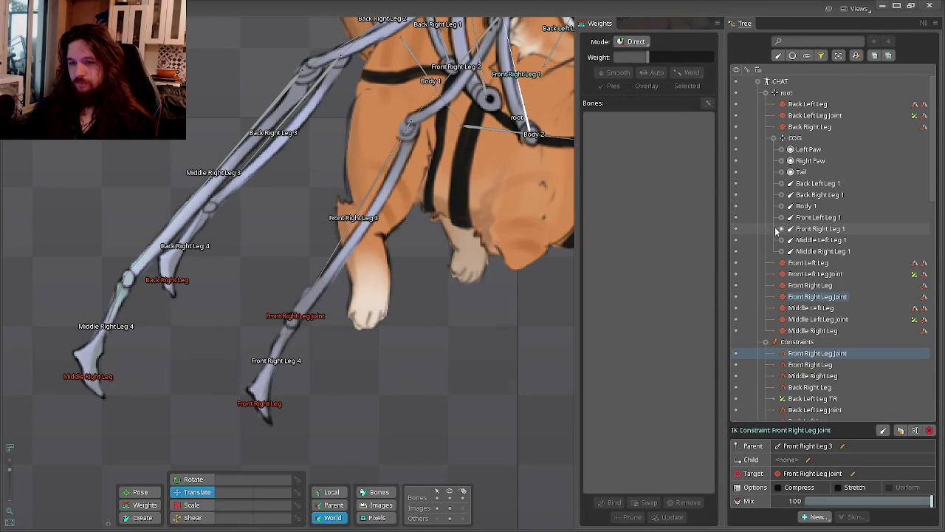
left_click(780, 229)
left_click(797, 251)
left_click(856, 285)
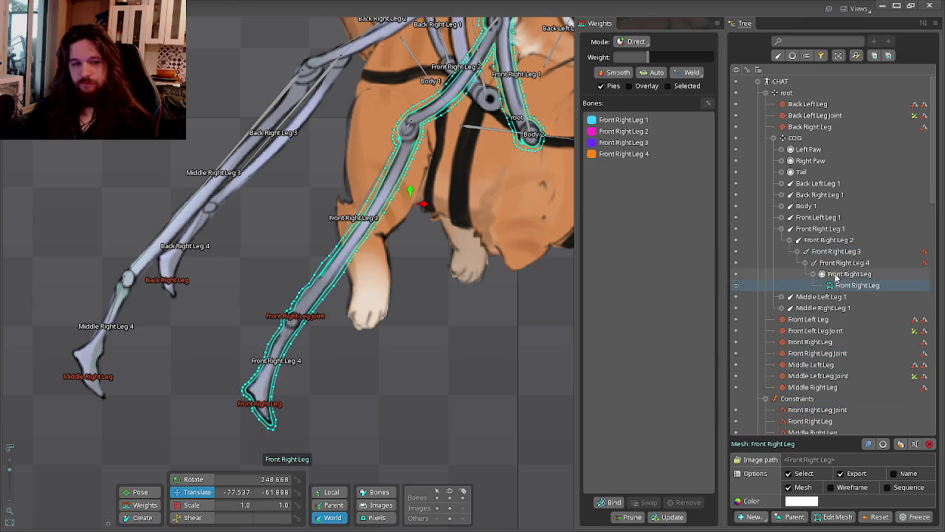
key("Escape")
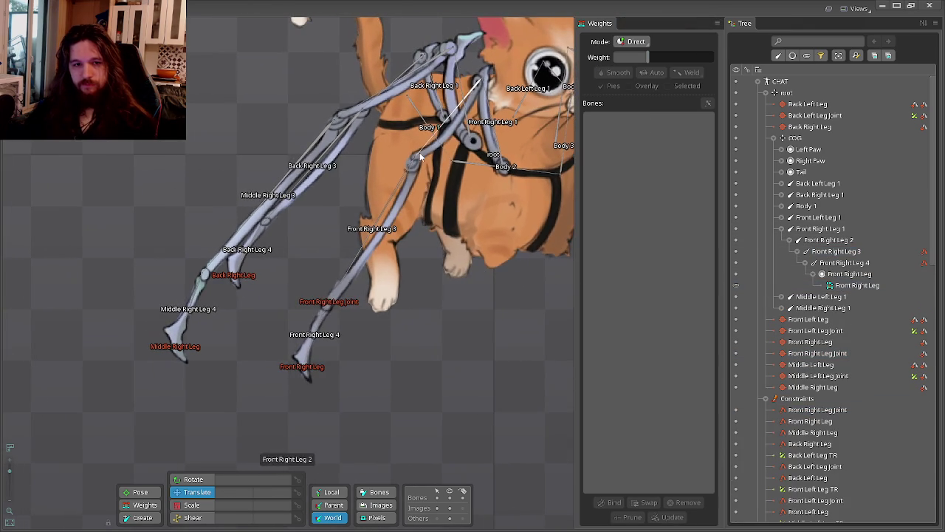
left_click(845, 273)
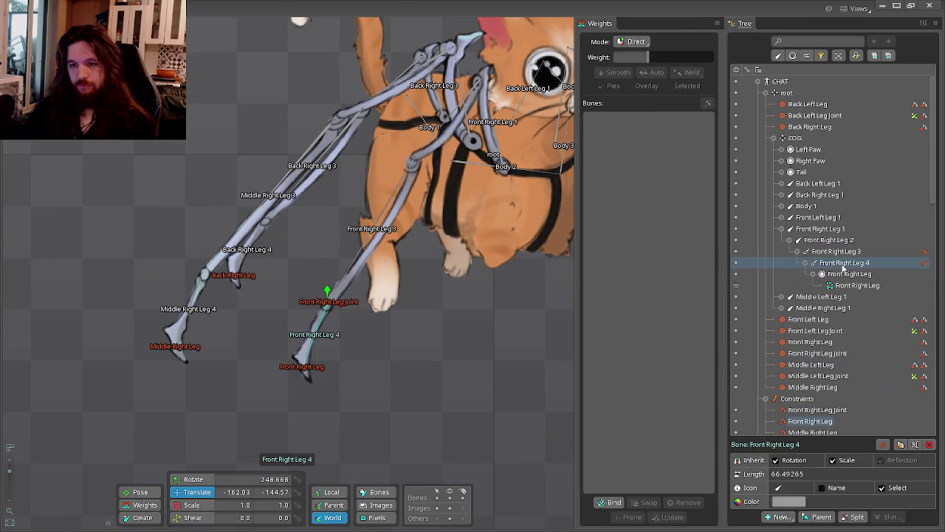
left_click(849, 254)
scroll(442, 298, "up", 1)
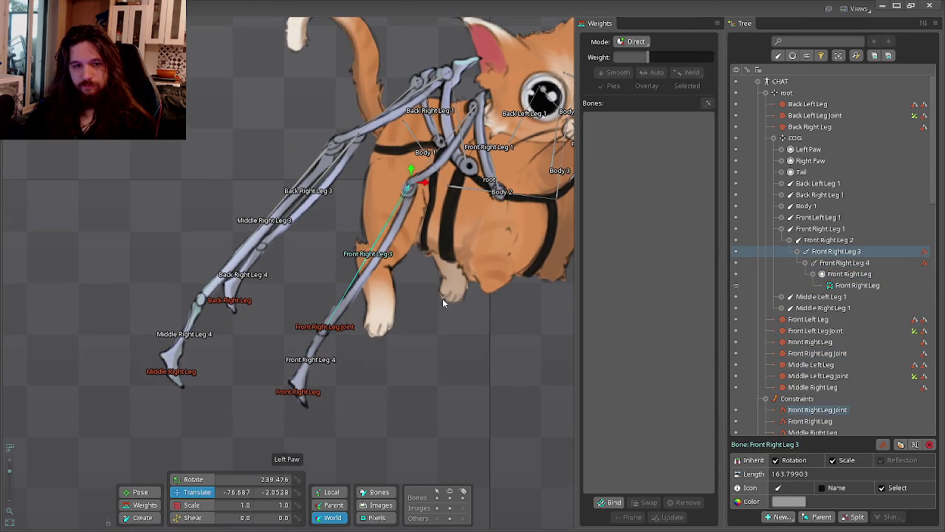
scroll(388, 355, "up", 1)
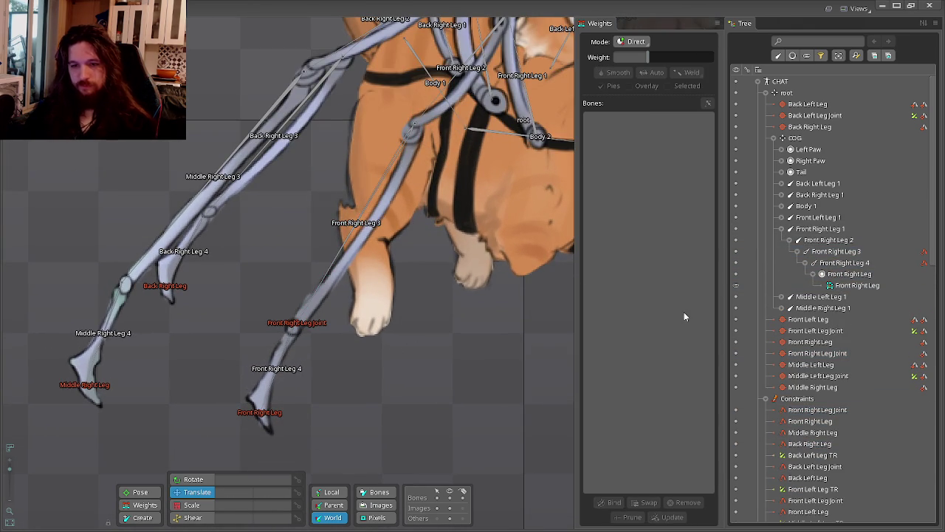
left_click(846, 274)
left_click(844, 263)
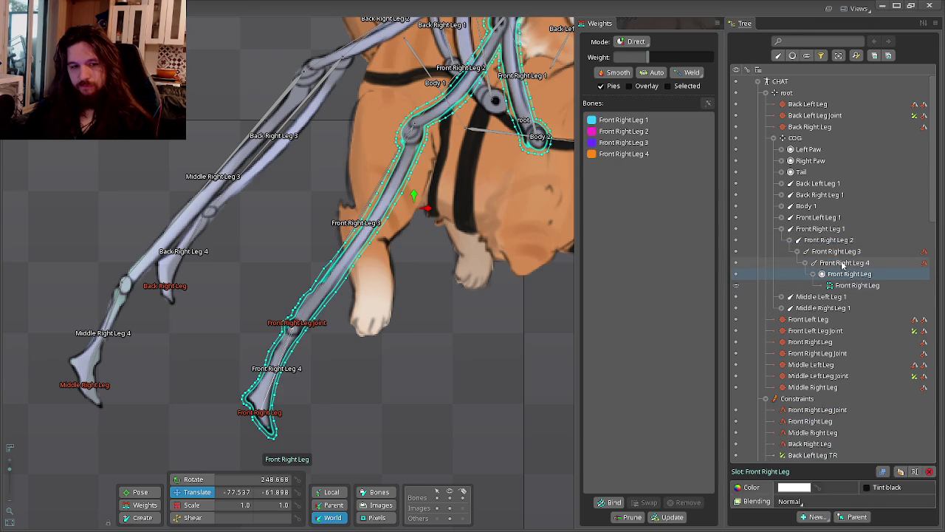
left_click(841, 252)
left_click(828, 240)
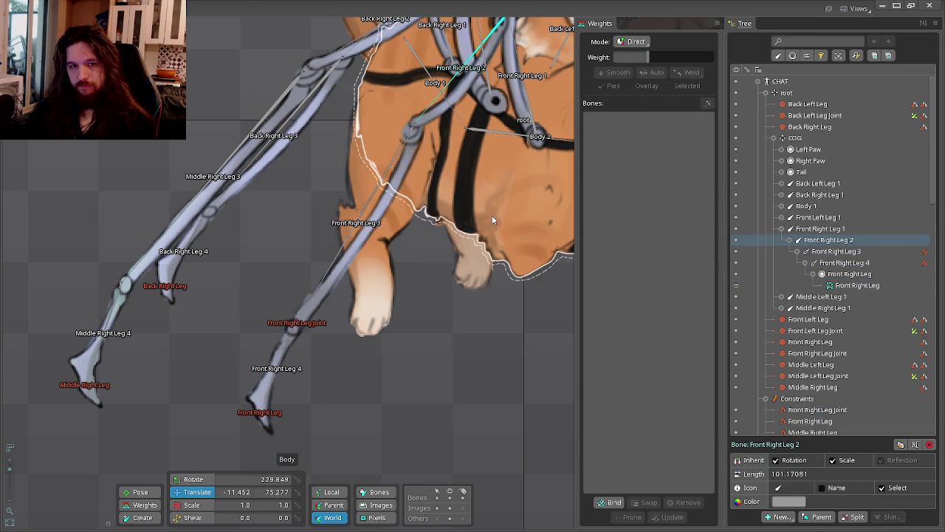
scroll(460, 349, "up", 3)
scroll(488, 329, "down", 3)
scroll(421, 228, "up", 2)
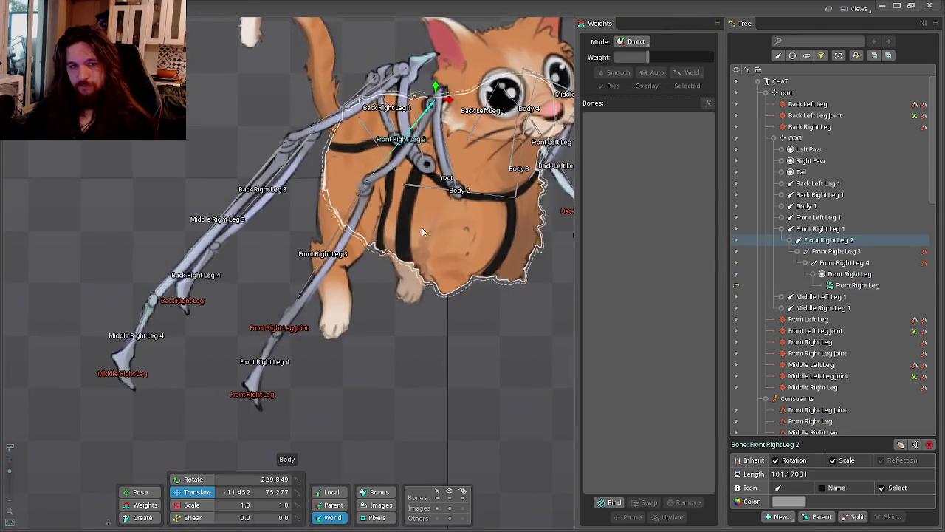
scroll(356, 203, "up", 1)
scroll(373, 191, "up", 1)
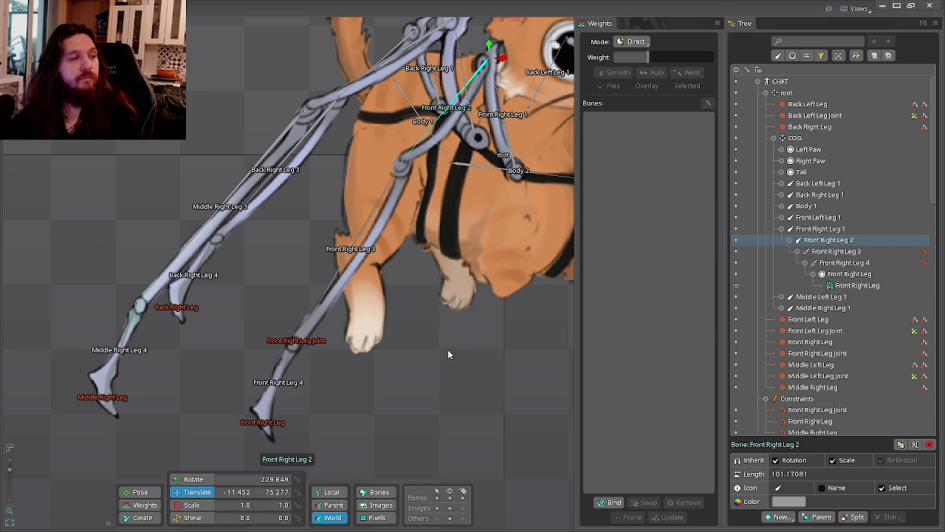
scroll(447, 355, "down", 2)
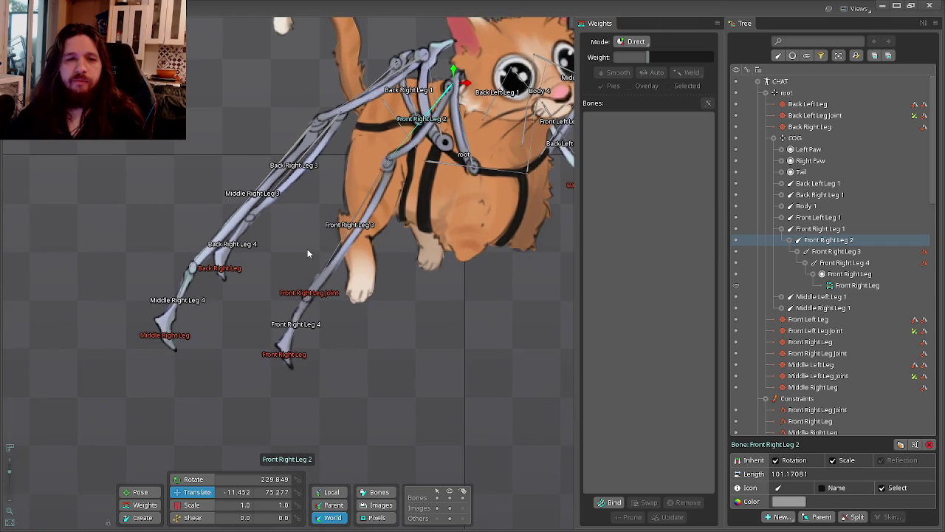
scroll(311, 247, "up", 2)
scroll(387, 162, "up", 2)
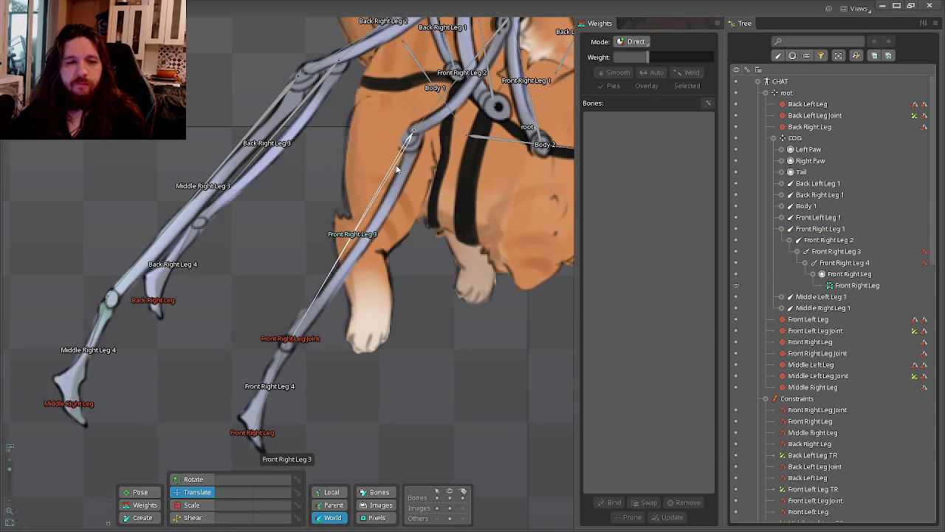
left_click(396, 169)
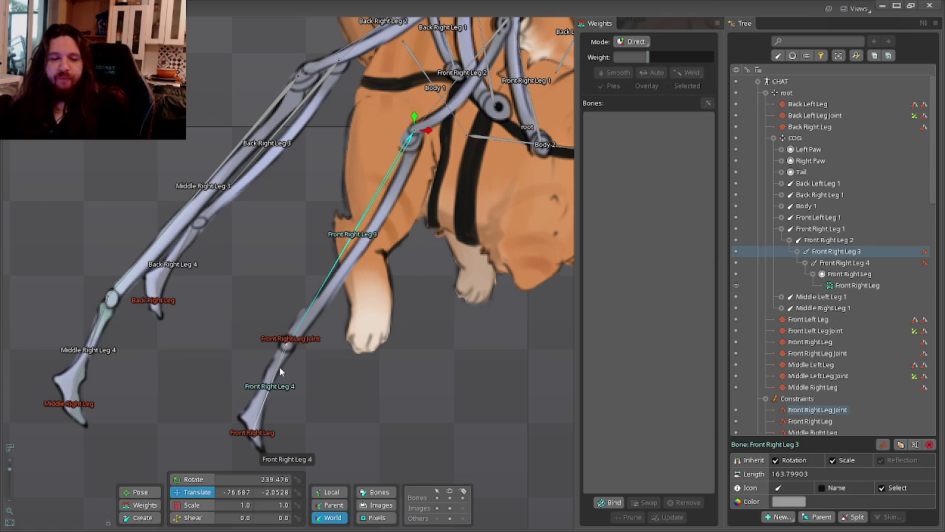
left_click(367, 364)
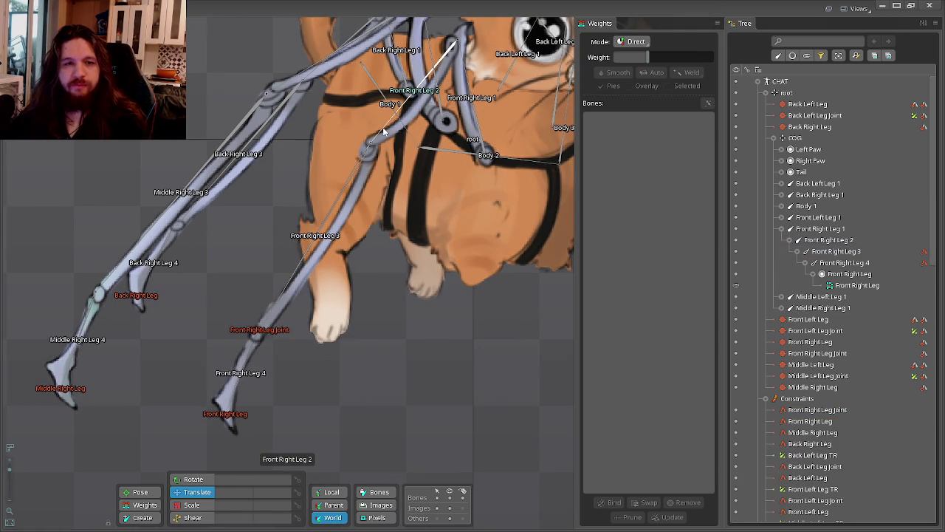
left_click(352, 165)
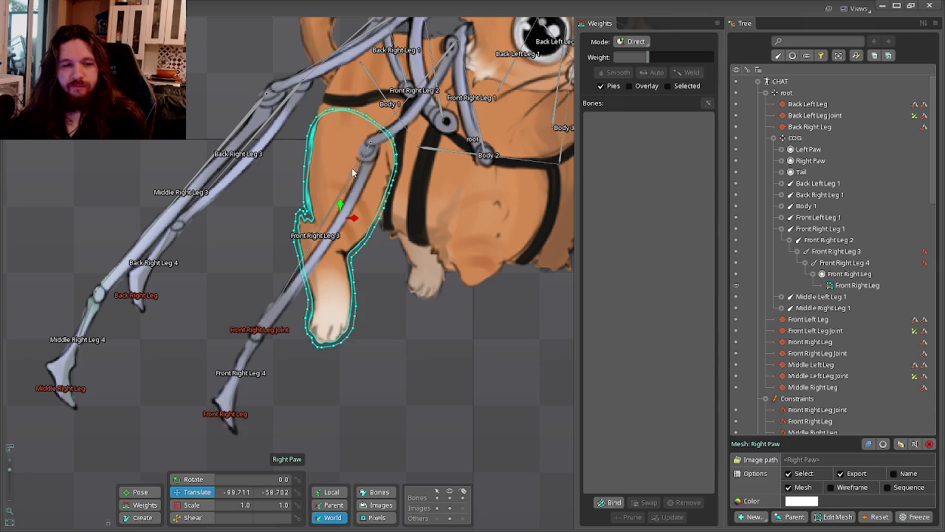
left_click(342, 201)
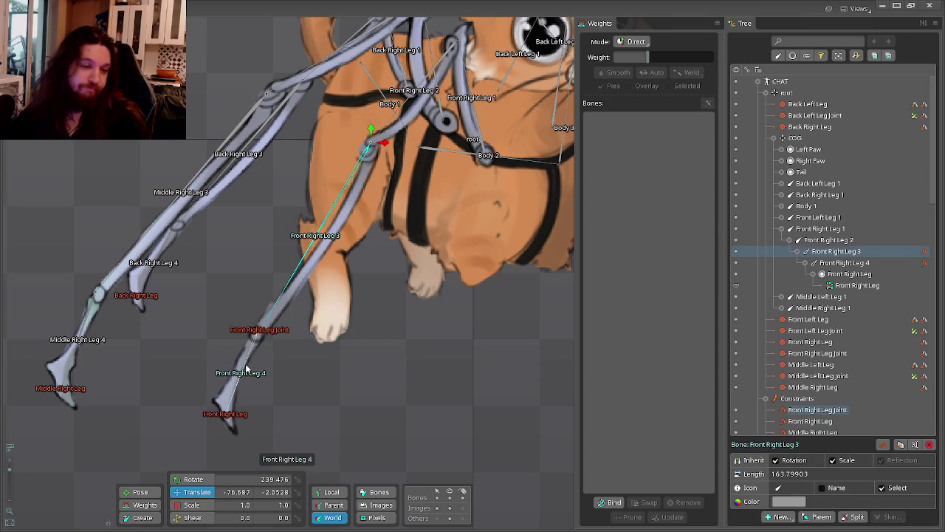
left_click(369, 383)
scroll(258, 333, "up", 2)
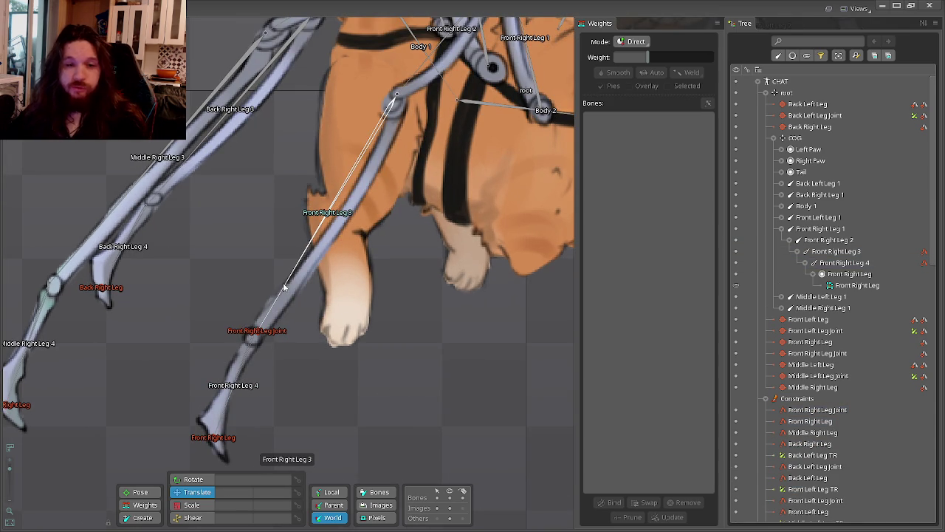
left_click(842, 251)
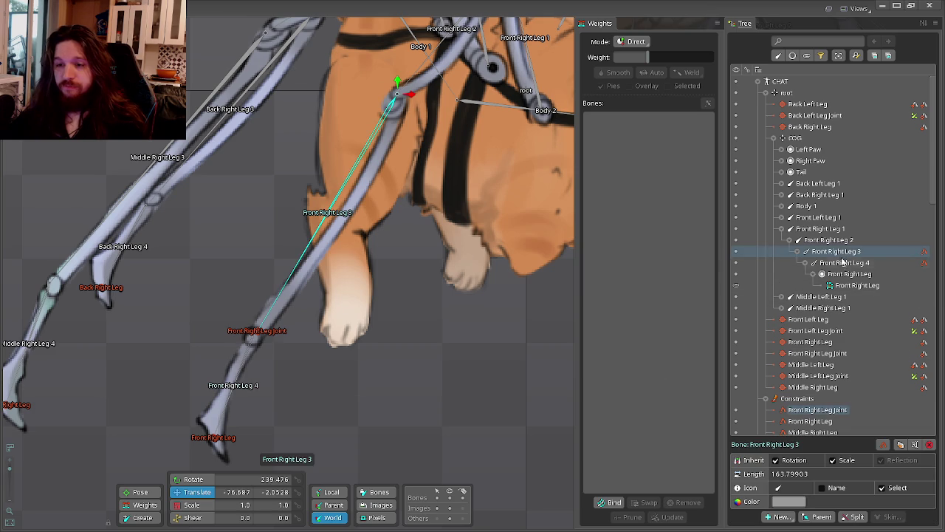
left_click(842, 262)
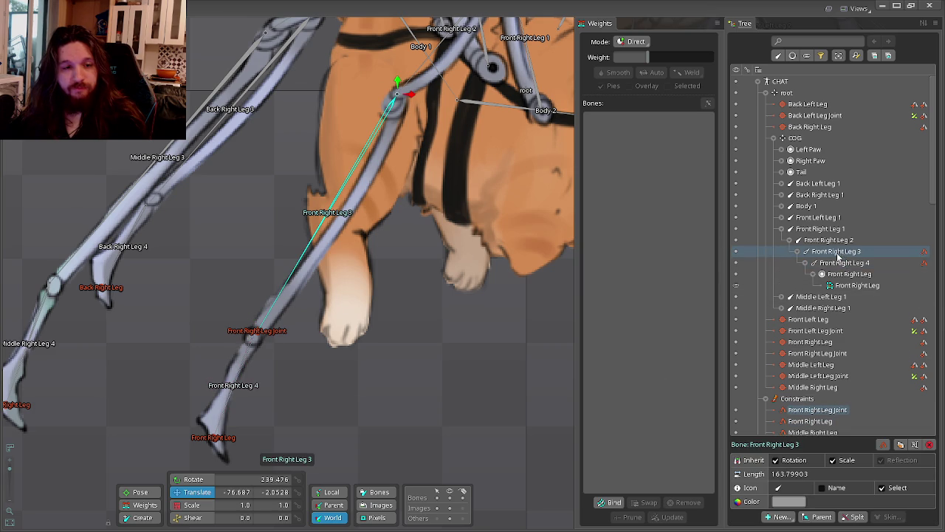
Duplicate the Front Right Leg 3 bone chain and delete the duplicated Front Right Leg2 slot.
key("ctrl+y")
key("ctrl+y")
left_click(849, 319)
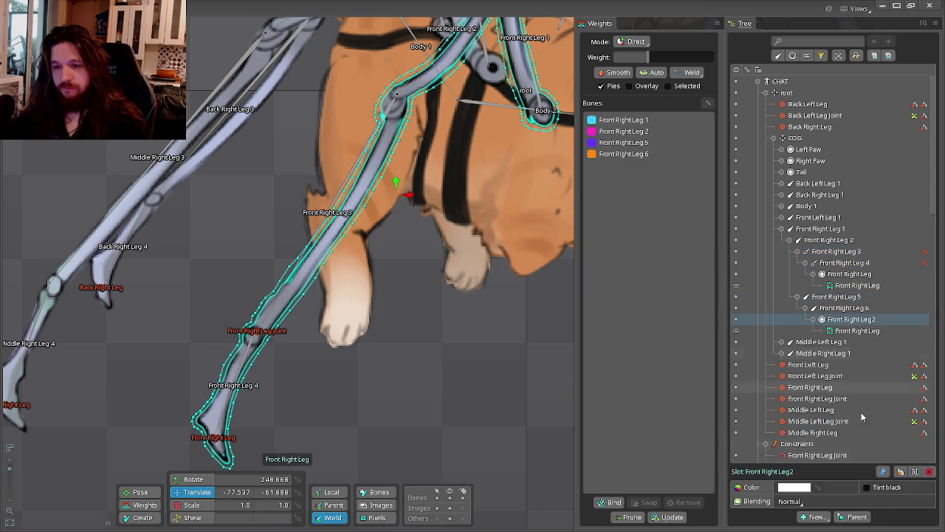
key("Delete")
key("Return")
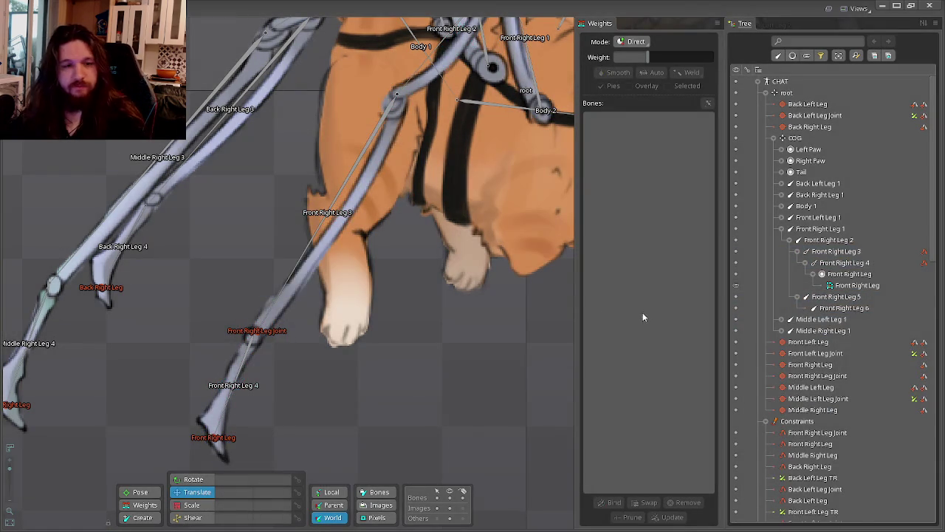
Add IK constraint Front Right Leg Muscle on Front Right Leg 5 and 6, targeting Front Right Leg.
left_click(857, 300)
left_click(853, 309, "ctrl")
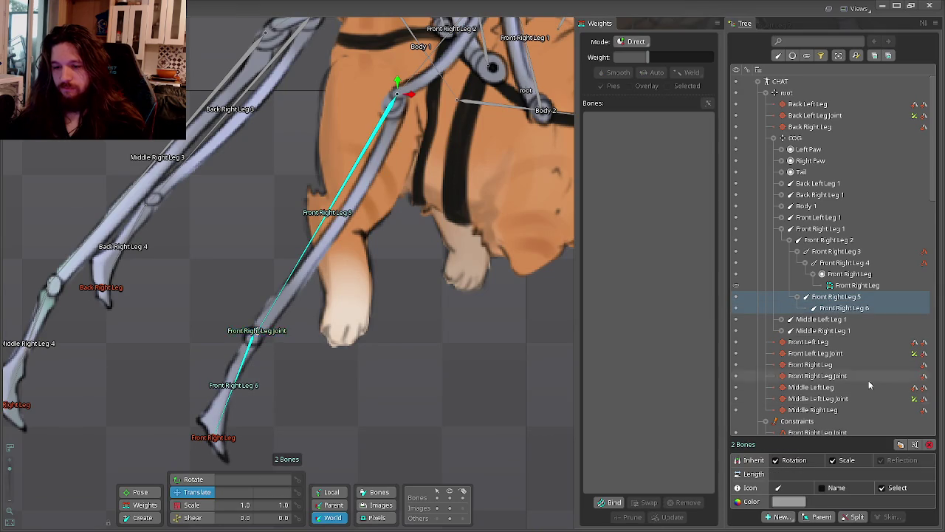
left_click(779, 517)
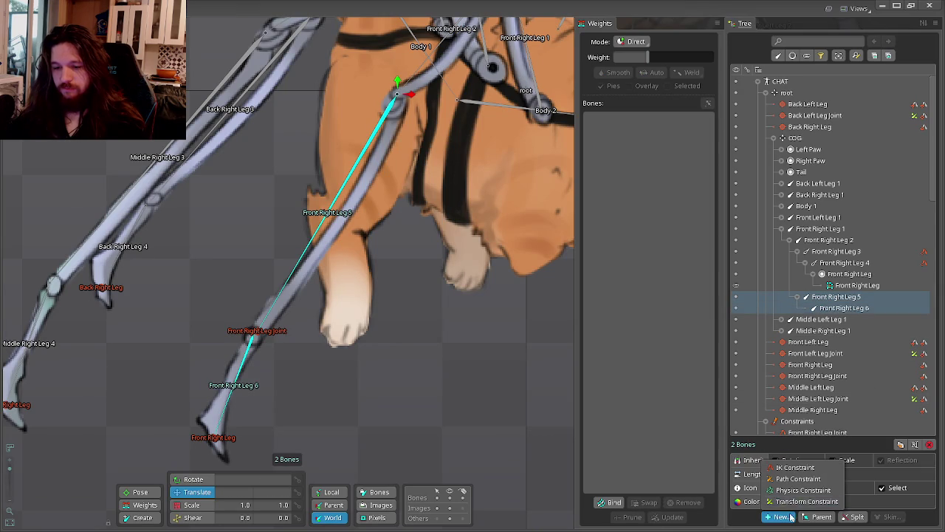
left_click(793, 468)
scroll(236, 435, "up", 2)
left_click(256, 446)
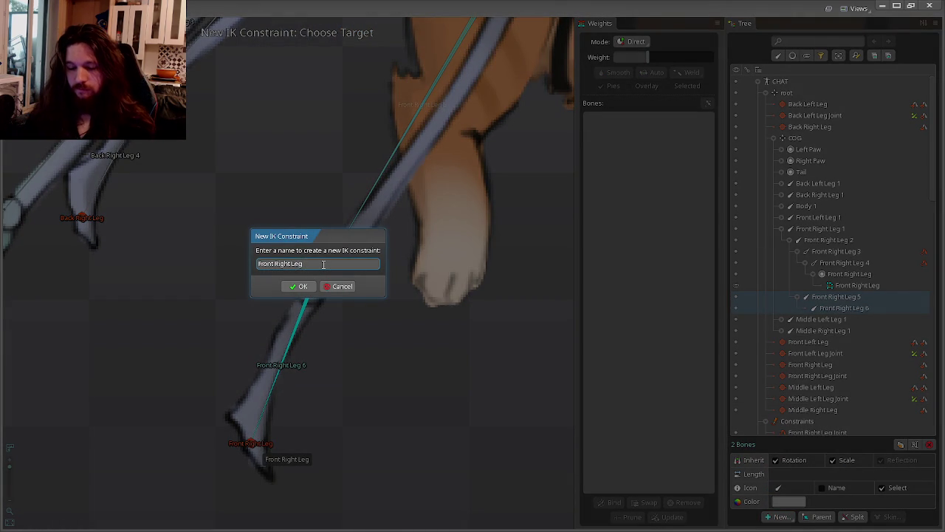
key("Return")
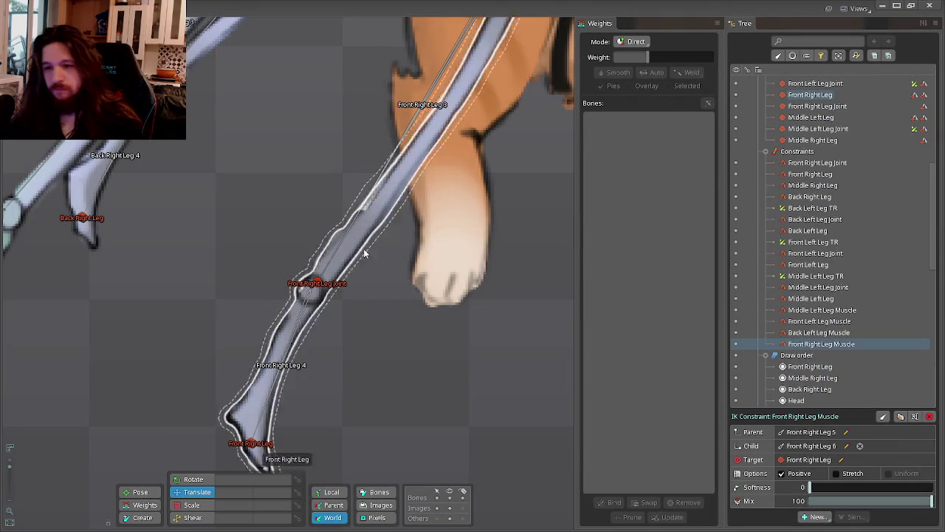
scroll(875, 315, "up", 3)
scroll(875, 315, "up", 3)
scroll(875, 315, "up", 2)
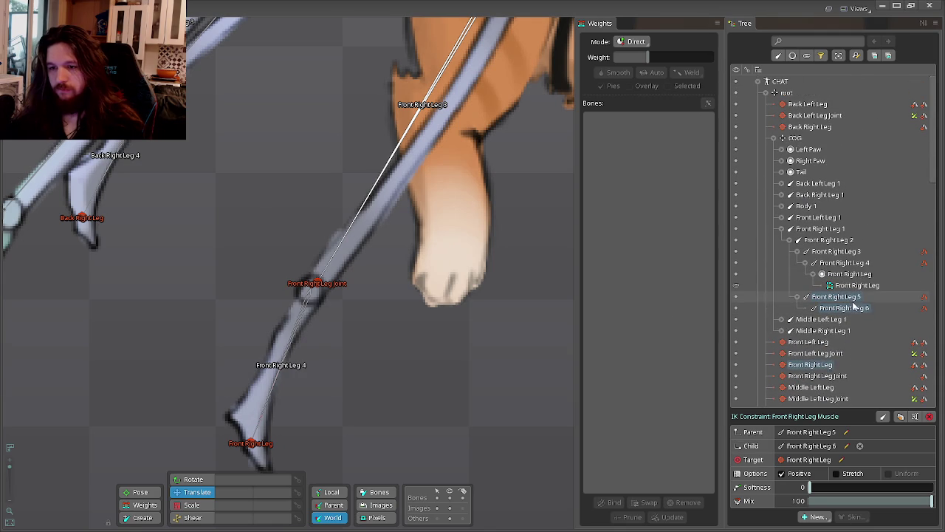
Add transform constraint Front Right Leg TR on Front Right Leg Joint, targeting Front Right Leg 6.
left_click(379, 322)
left_click(317, 283)
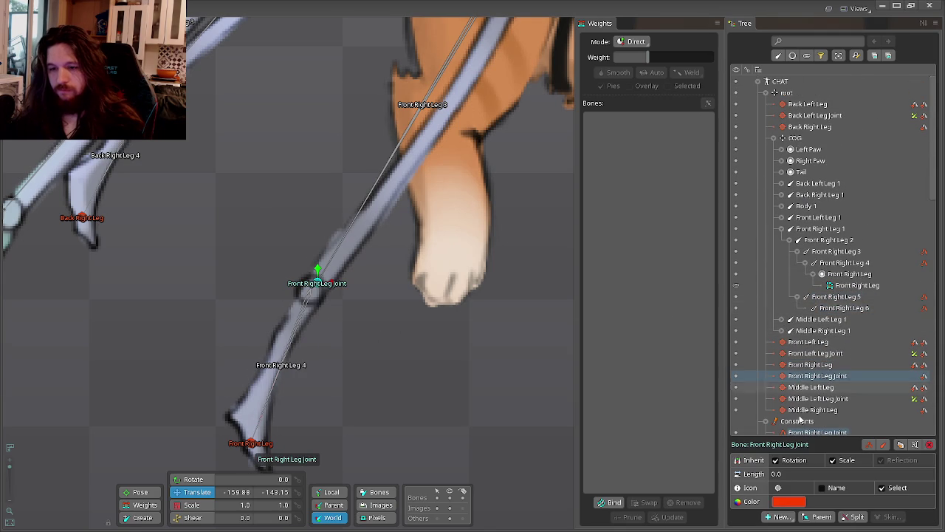
left_click(780, 516)
left_click(805, 502)
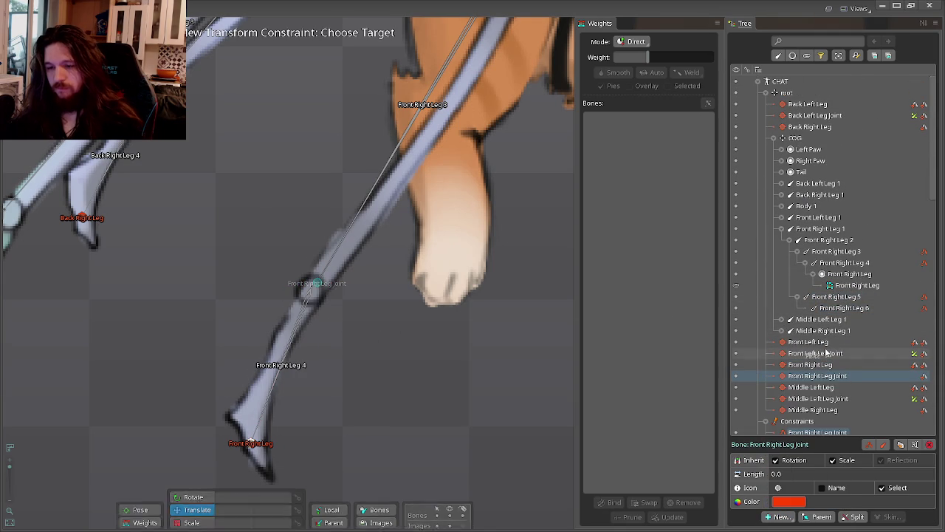
left_click(839, 309)
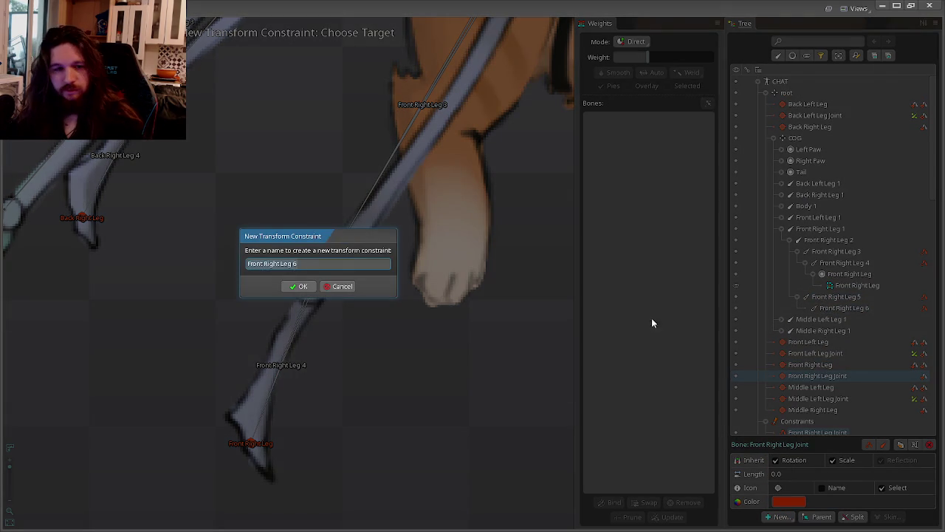
key("BackSpace")
type("TR")
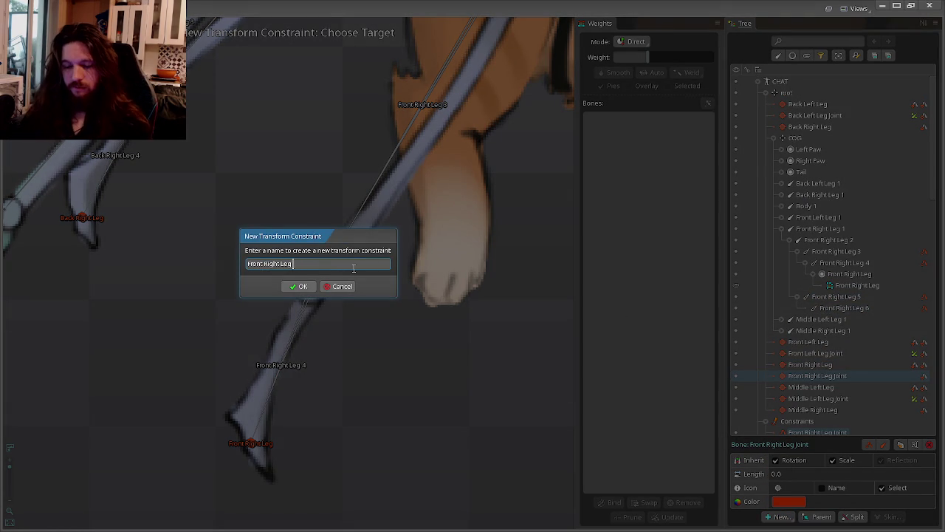
key("Return")
Glance briefly at the browser video, then return to Spine.
key("alt+Tab")
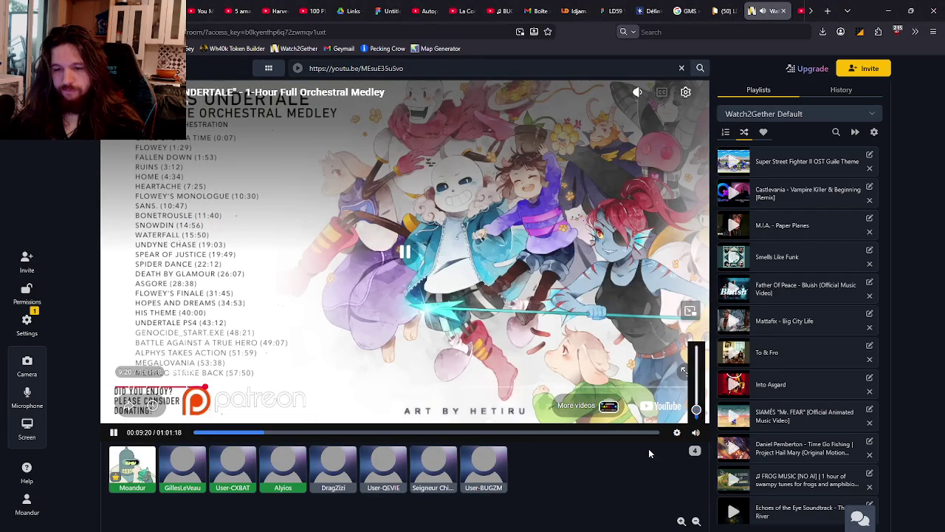
key("alt+Tab")
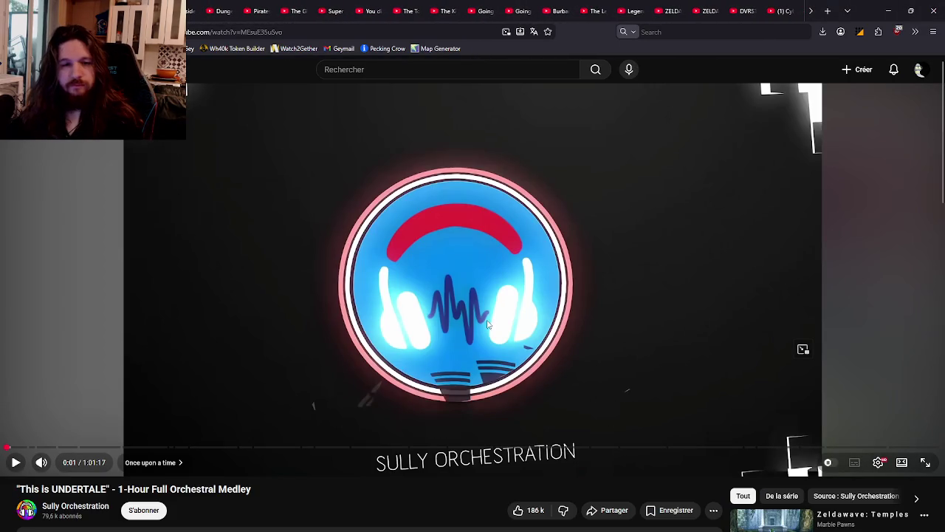
key("alt+Tab")
Deselect the leg bone and zoom out until the whole cat rig is visible.
left_click(378, 358)
scroll(435, 359, "down", 2)
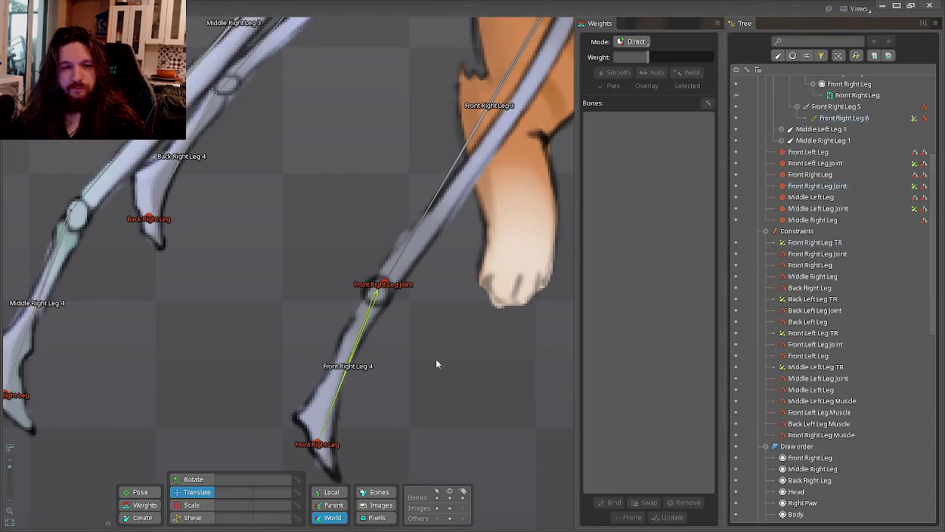
scroll(421, 333, "down", 2)
scroll(373, 308, "down", 2)
scroll(410, 319, "down", 2)
scroll(378, 353, "down", 2)
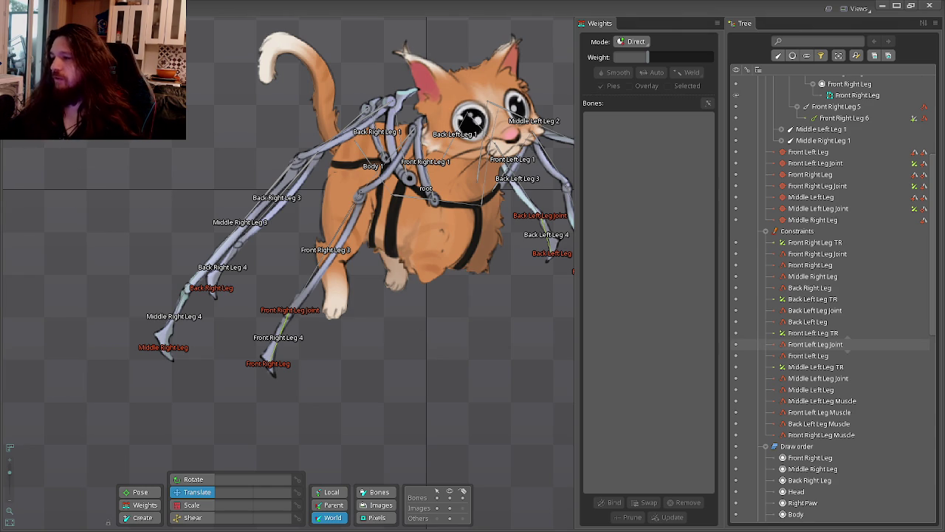
key("alt+Tab")
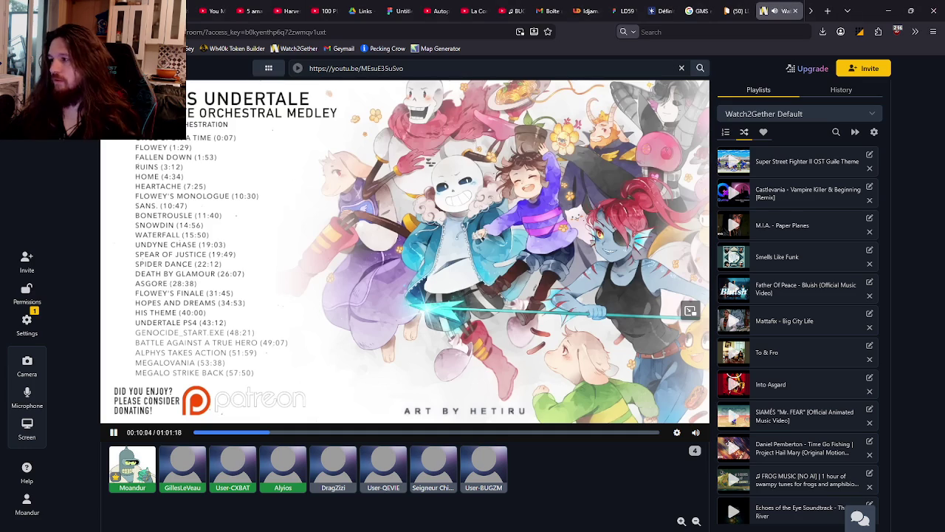
scroll(797, 10, "down", 2)
left_click(785, 10)
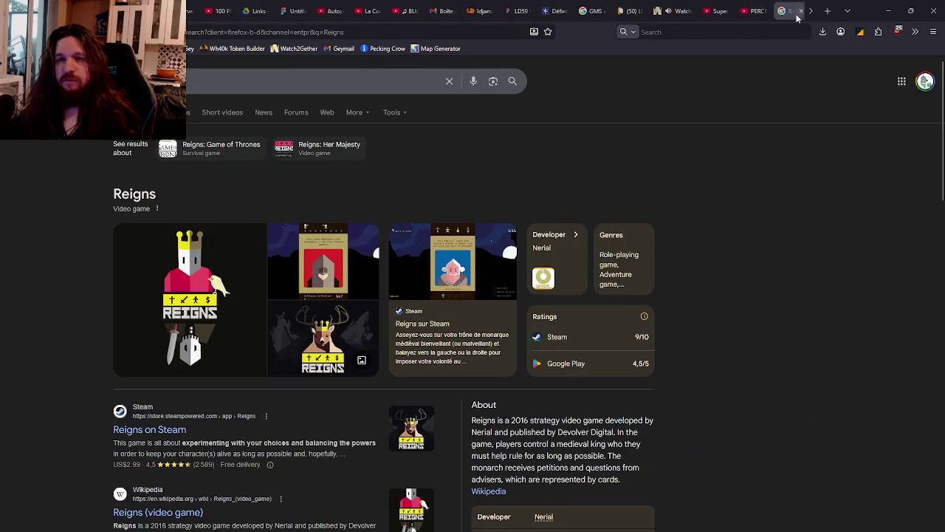
left_click(177, 112)
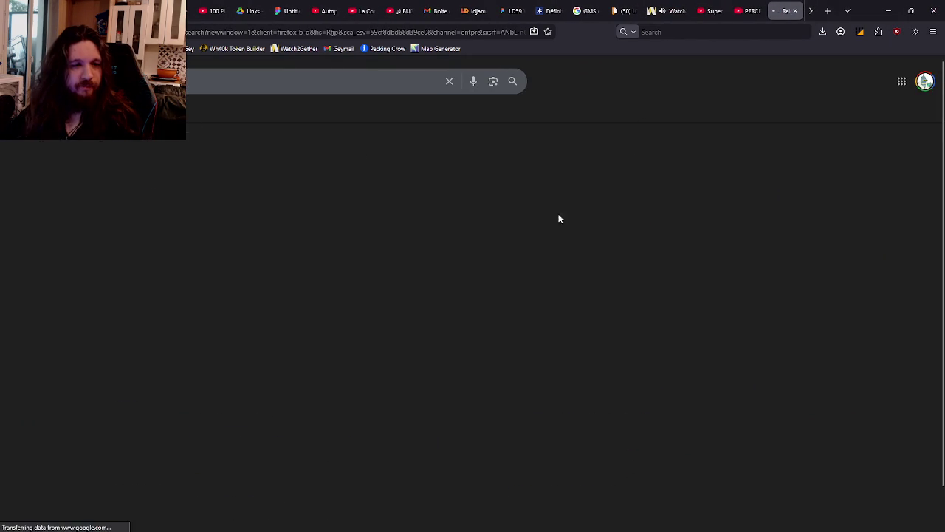
left_click(157, 213)
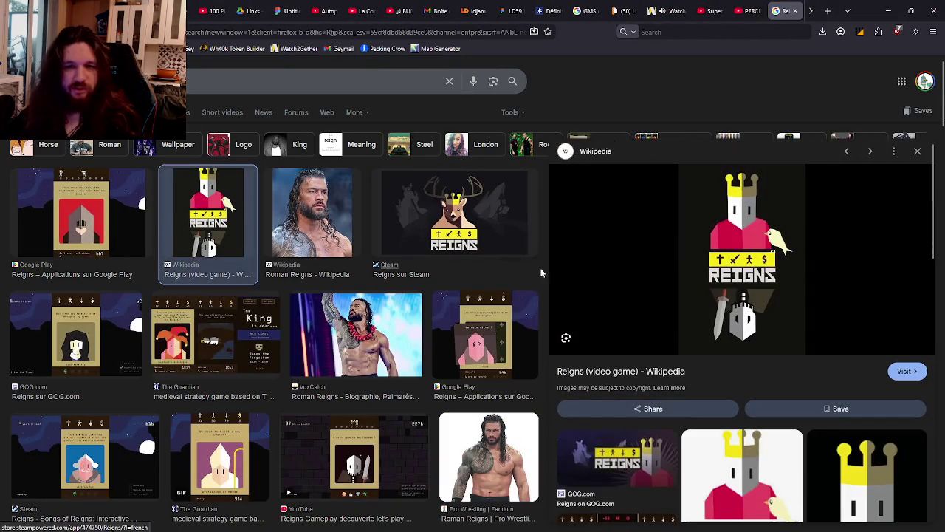
left_click(101, 224)
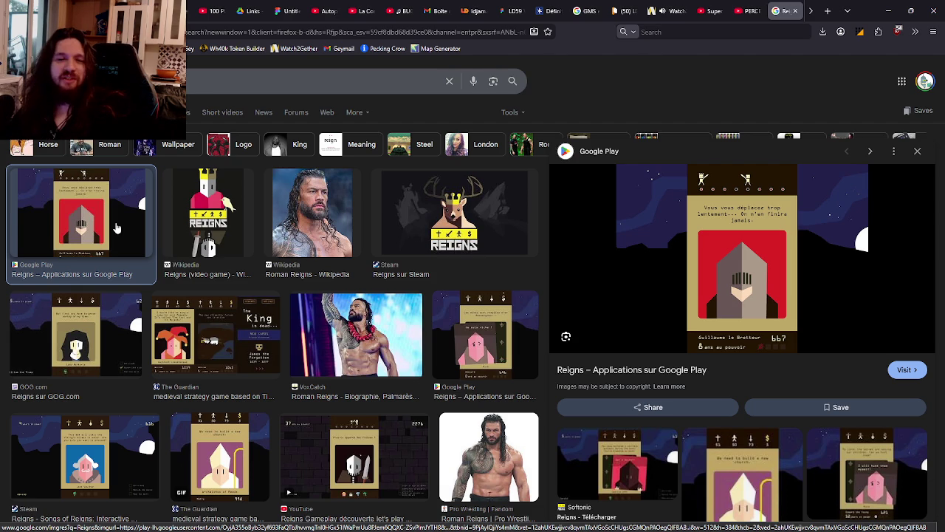
left_click(224, 310)
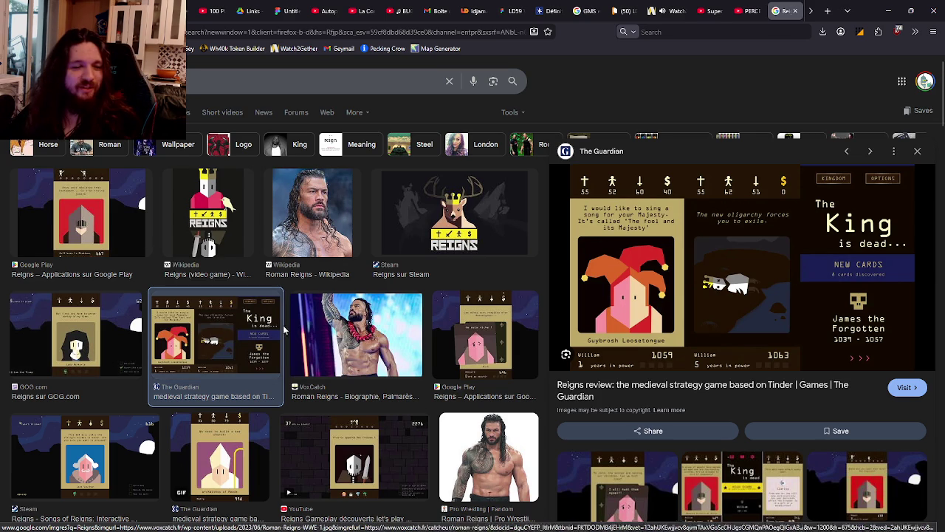
left_click(74, 333)
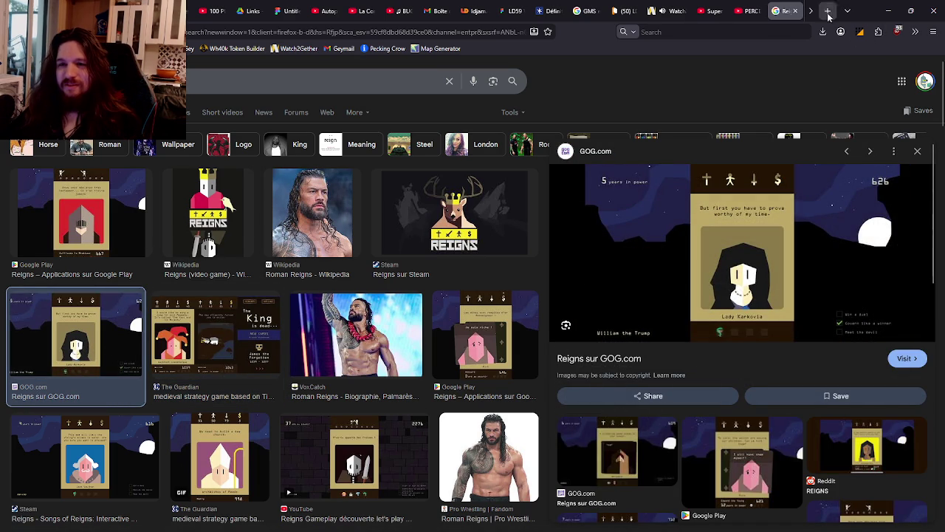
left_click(888, 10)
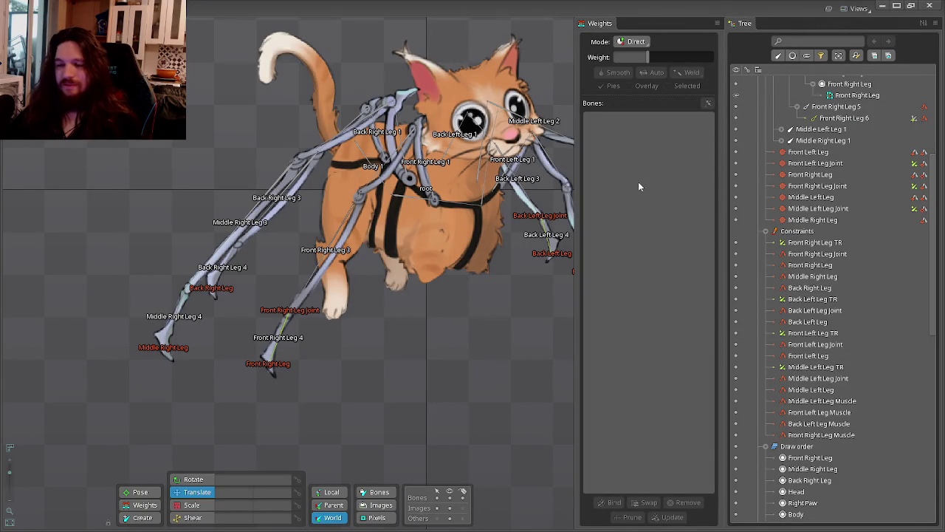
Switch to rotating bones and pan the canvas to reframe the cat rig.
key("c")
mouse_move(495, 294)
left_mouse_down()
mouse_move(401, 274)
mouse_move(383, 291)
left_mouse_up()
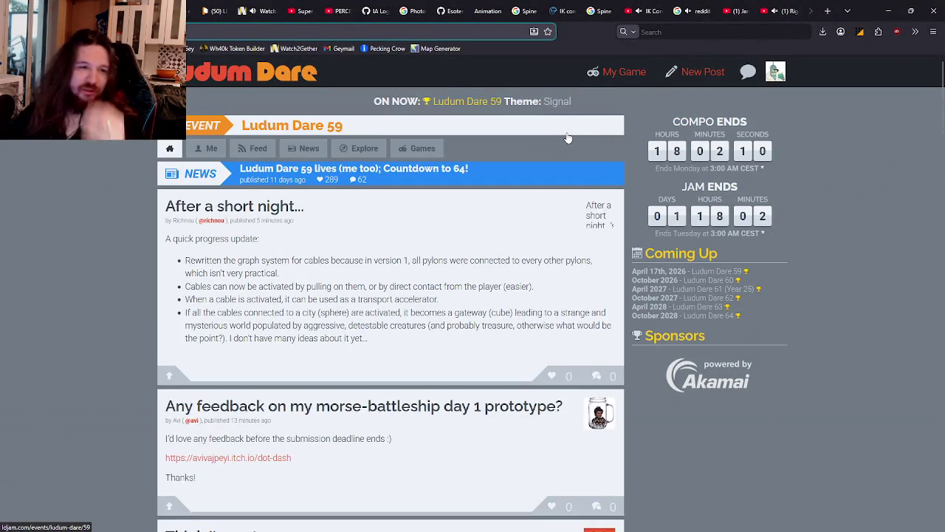
Scroll down the page, middle-clicking several posts to open them.
scroll(568, 138, "down", 3)
scroll(572, 141, "down", 4)
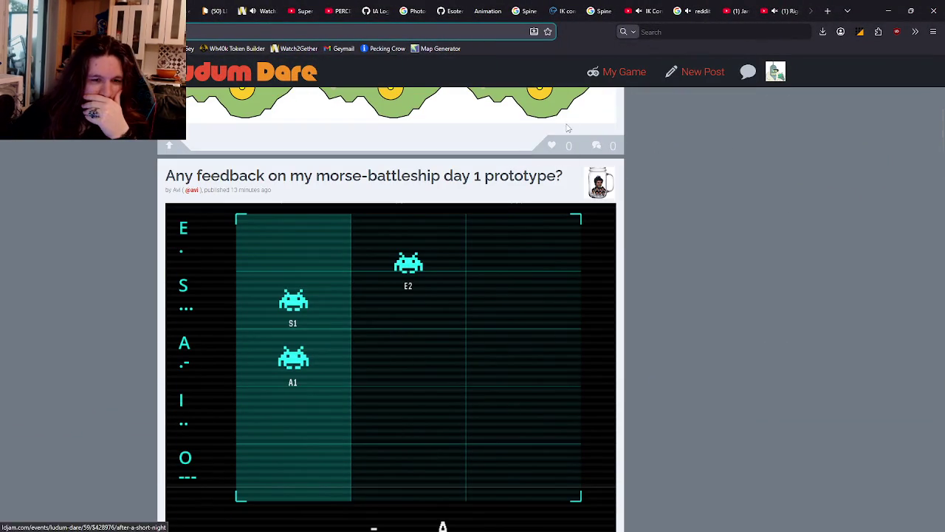
scroll(568, 140, "down", 3)
scroll(550, 136, "down", 3)
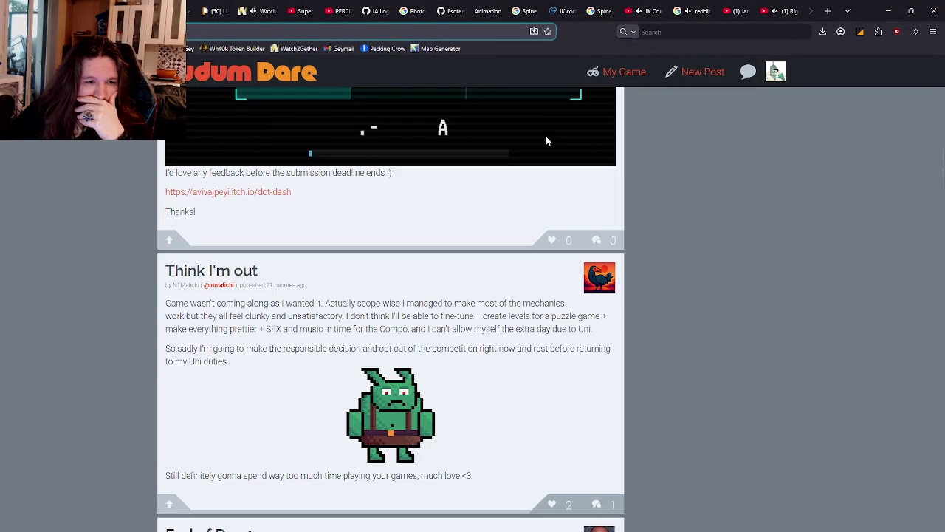
scroll(545, 139, "down", 2)
scroll(546, 139, "down", 4)
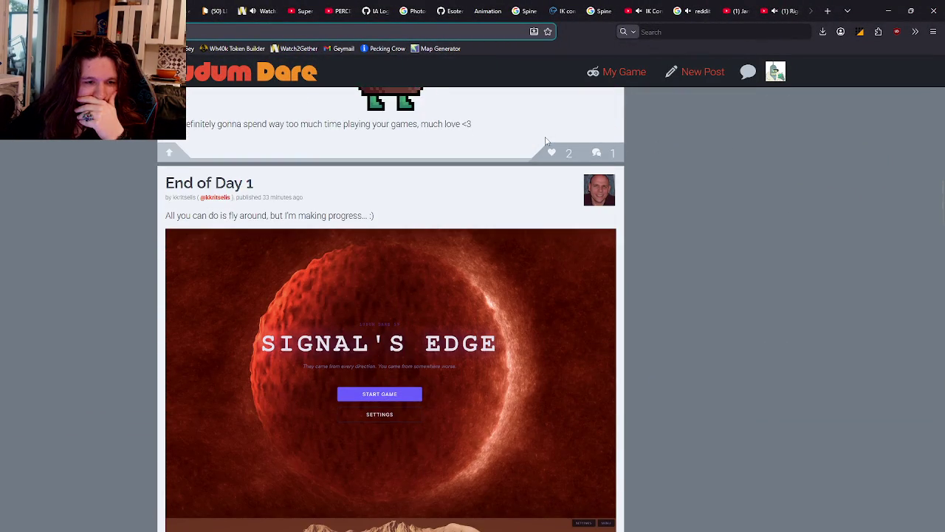
scroll(540, 141, "down", 1)
scroll(537, 136, "down", 3)
scroll(533, 139, "down", 3)
scroll(532, 140, "down", 2)
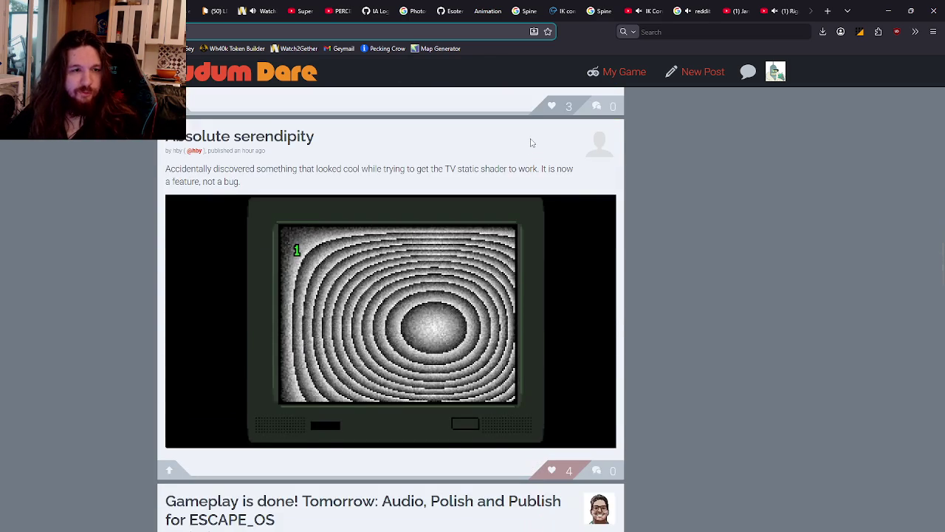
scroll(645, 169, "down", 1)
scroll(657, 179, "down", 2)
scroll(662, 235, "down", 5)
middle_click(663, 190)
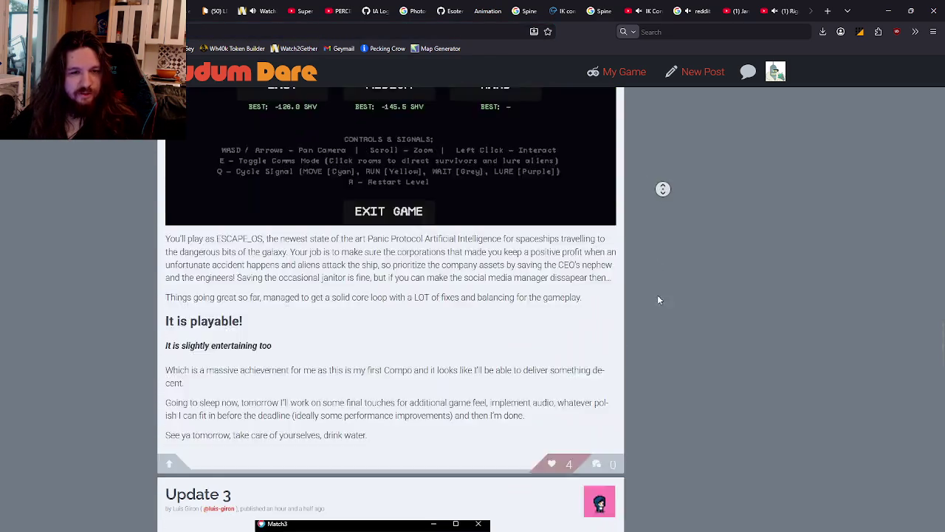
middle_click(649, 208)
middle_click(660, 212)
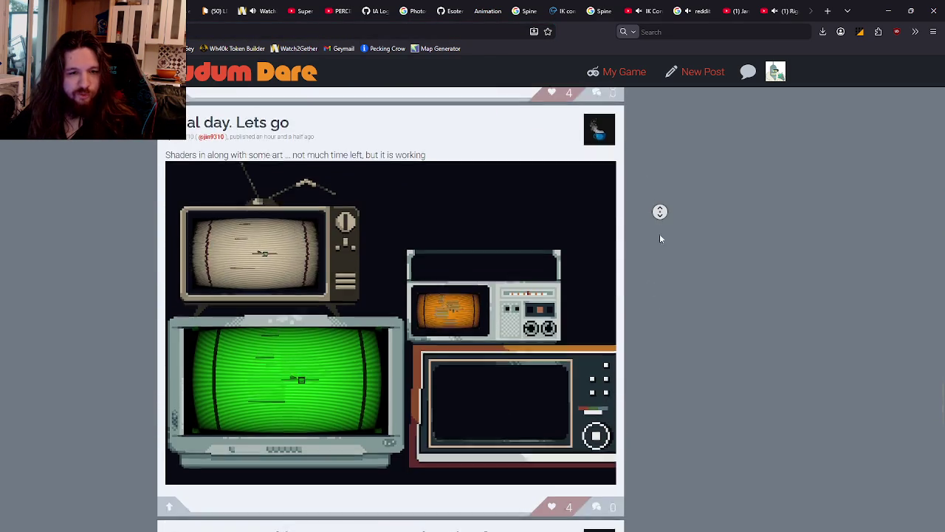
middle_click(660, 260)
middle_click(660, 229)
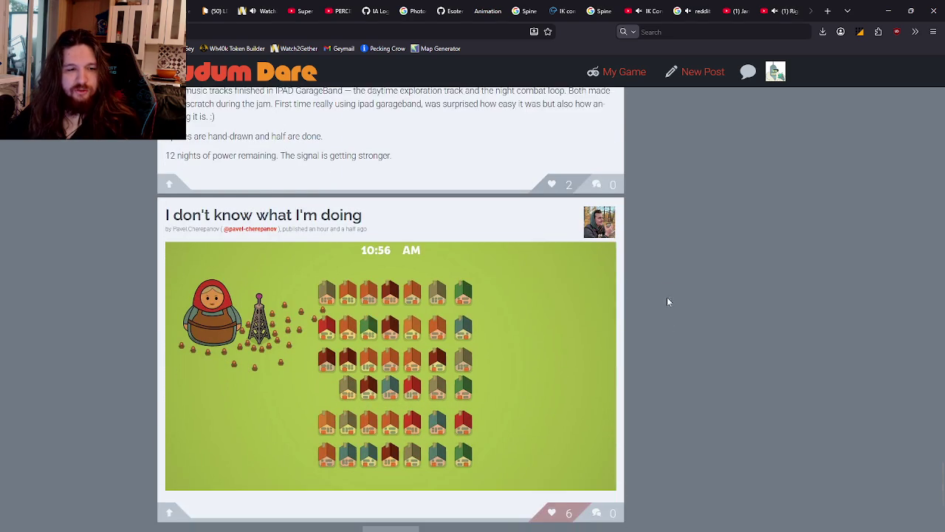
middle_click(661, 253)
middle_click(657, 305)
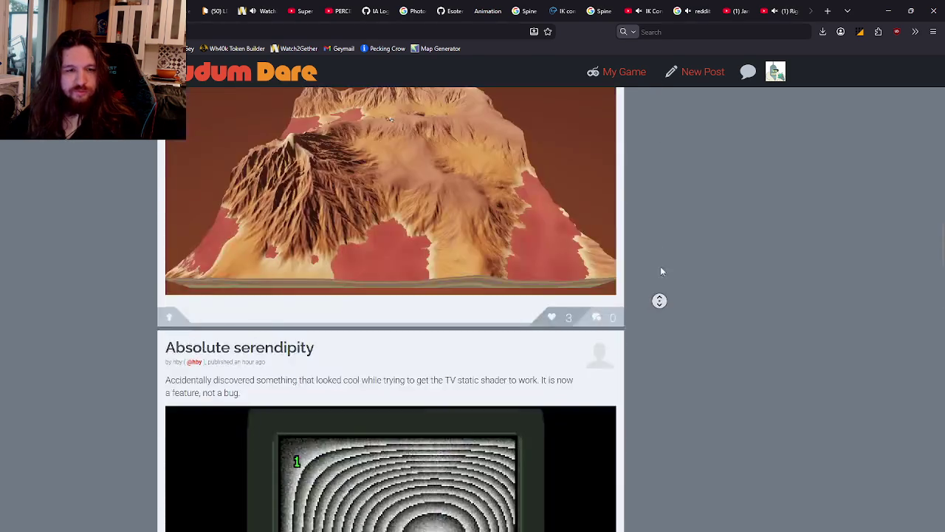
middle_click(642, 225)
Load the Ludum Dare site from the address bar in place of the error page.
scroll(643, 225, "up", 5)
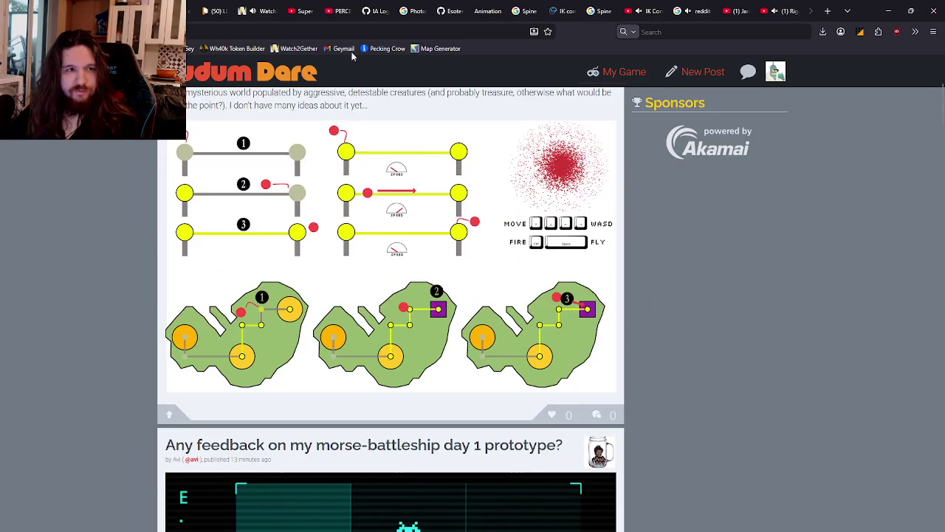
left_click(248, 33)
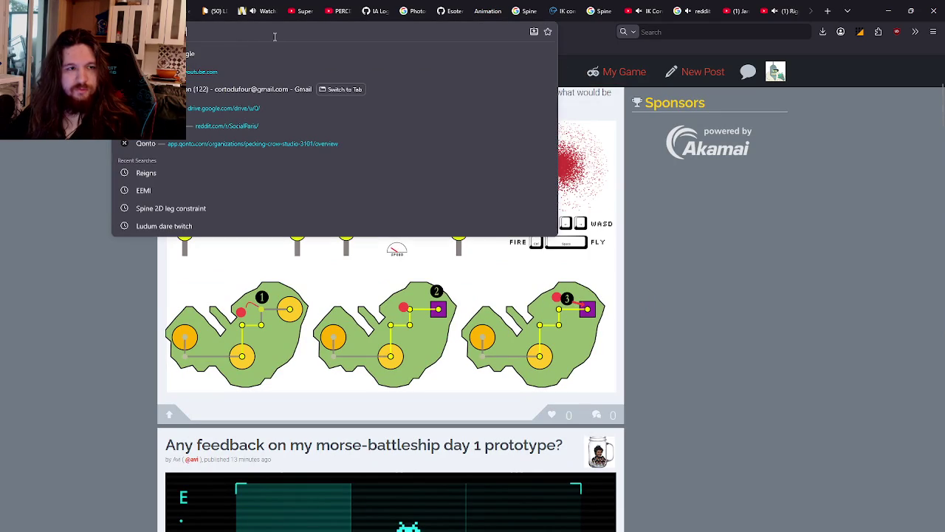
key("Return")
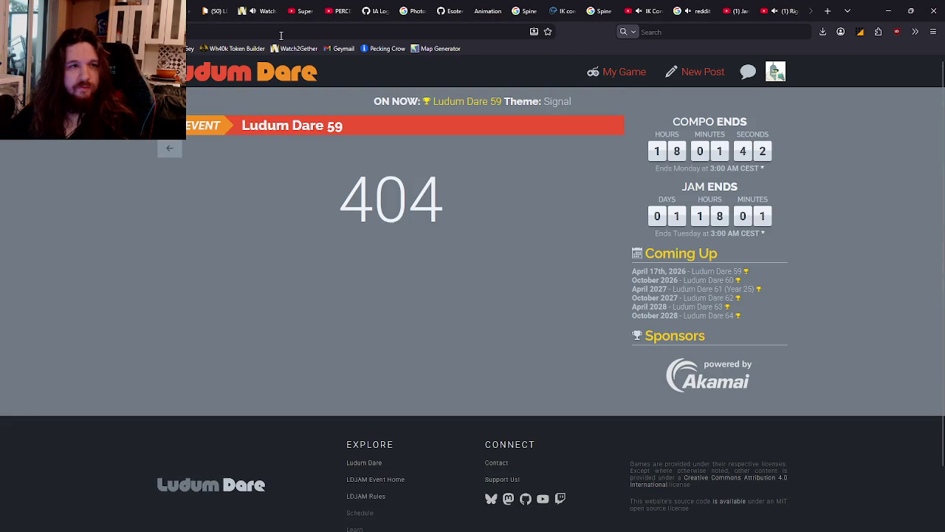
key("ctrl+l")
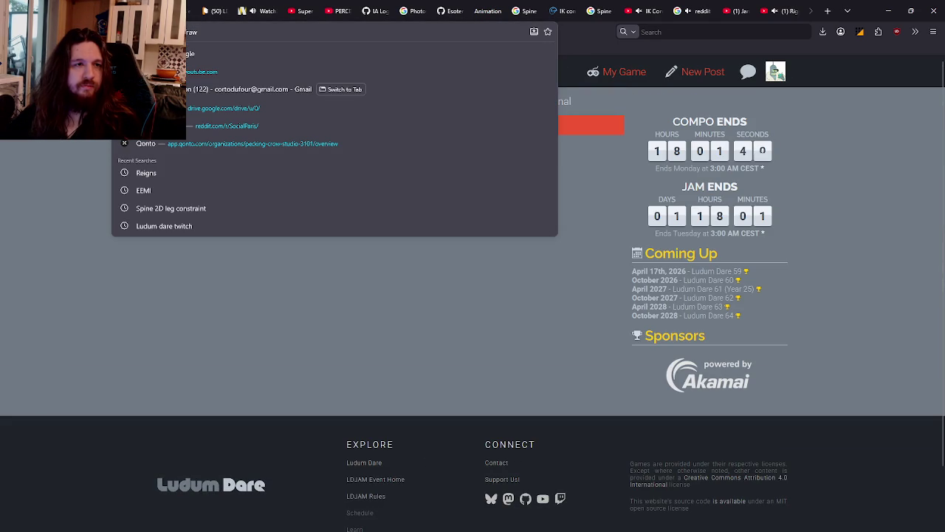
key("Return")
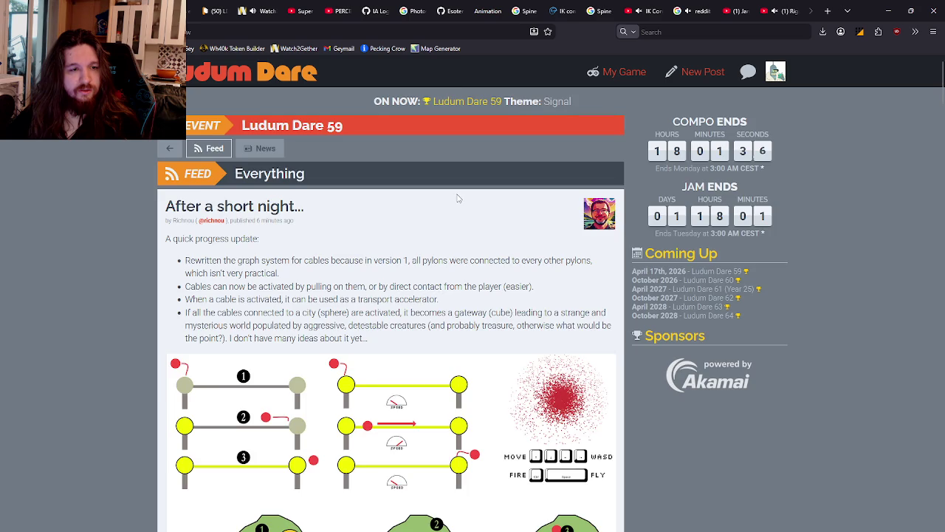
Scroll the feed down to the ESCAPE_OS gameplay post, middle-clicking three posts along the way.
scroll(459, 196, "down", 3)
scroll(460, 193, "down", 4)
scroll(460, 189, "down", 4)
scroll(463, 181, "down", 2)
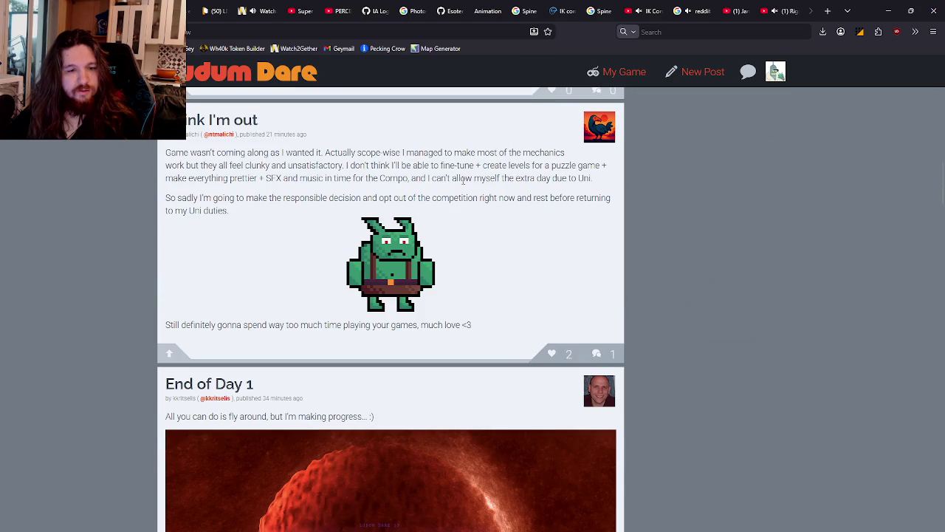
middle_click(512, 188)
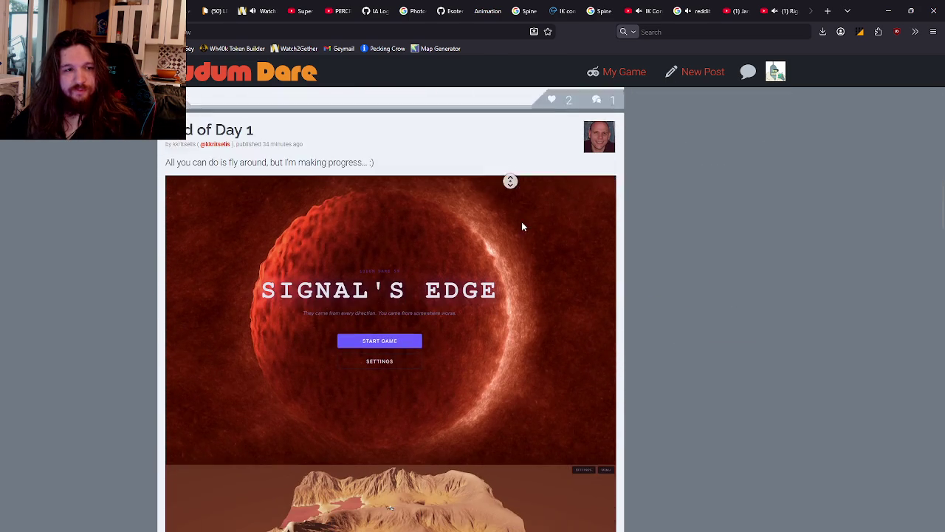
middle_click(521, 221)
middle_click(505, 210)
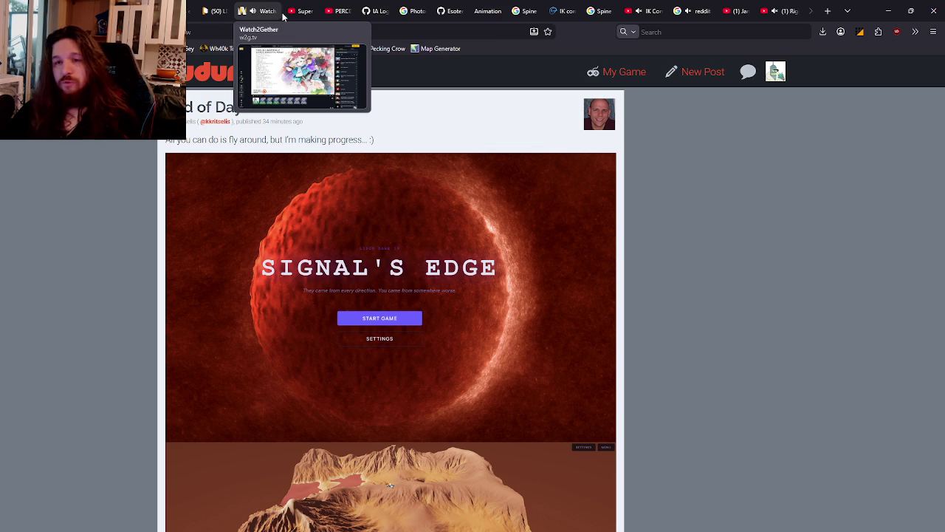
scroll(390, 135, "down", 1)
scroll(369, 147, "down", 6)
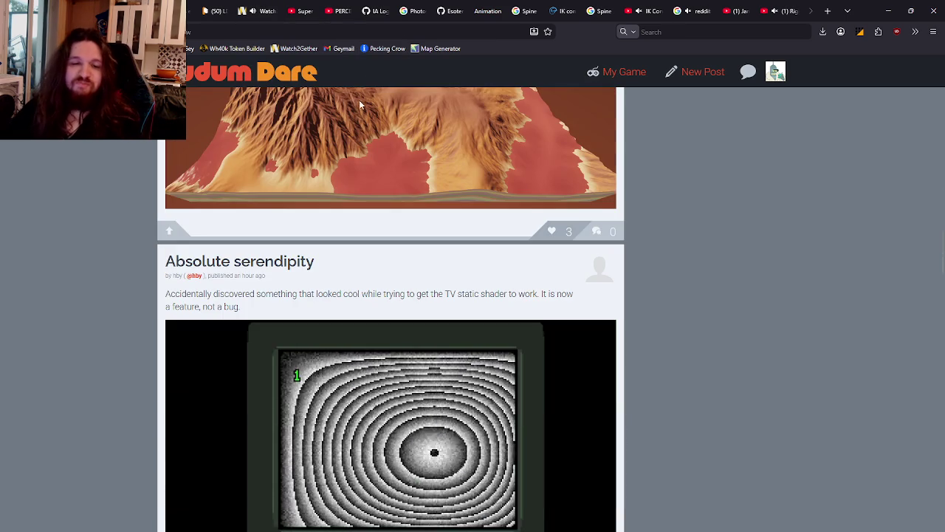
scroll(427, 157, "down", 3)
scroll(403, 160, "down", 3)
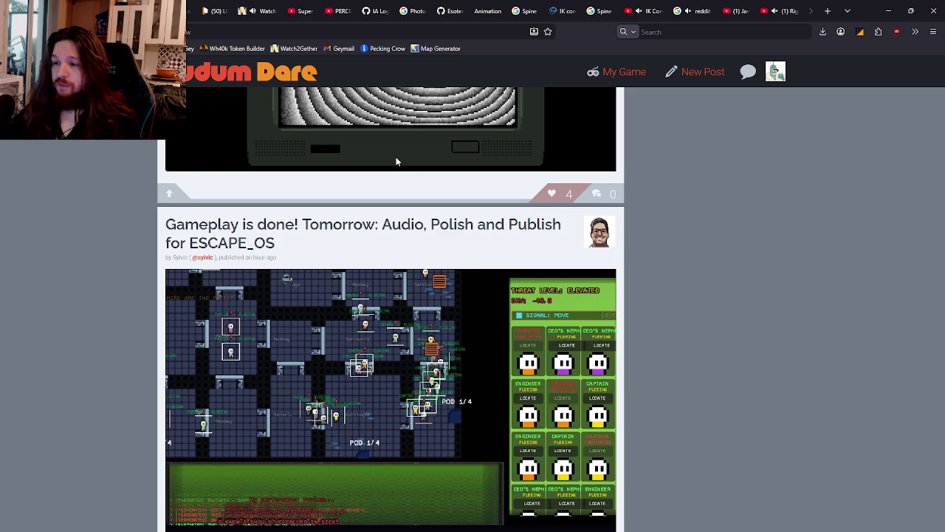
Glance at the shared cat image in Discord, then switch back to the Spine editor.
key("alt+Tab")
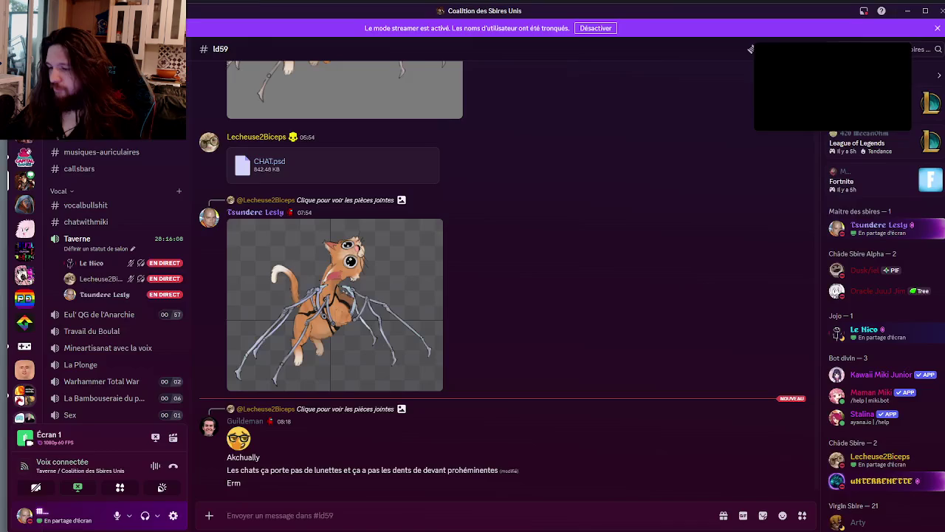
key("alt+Tab")
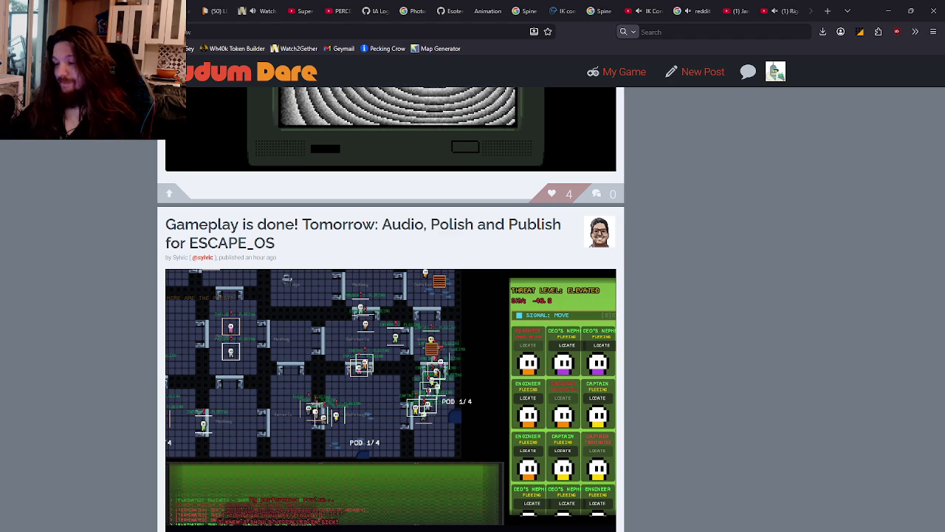
key("alt+Tab")
Select COG under root and drag it to -2.9006, -53.371, checking the body and legs follow.
left_click(648, 192)
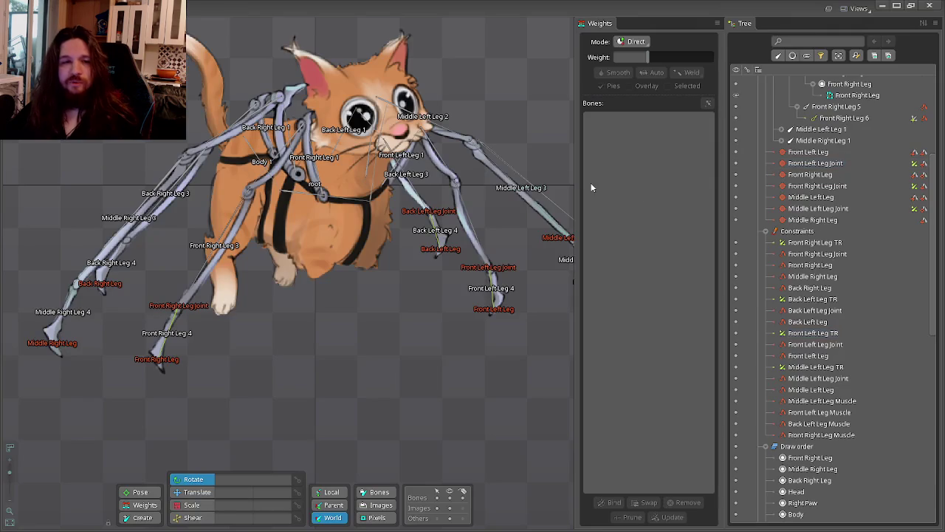
left_click_drag(376, 284, 423, 272)
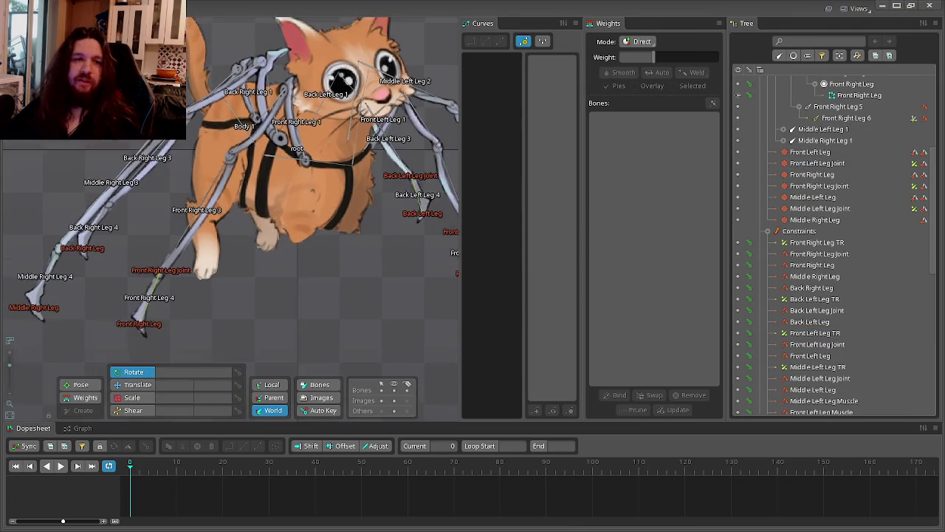
scroll(231, 195, "up", 5)
left_click(810, 230)
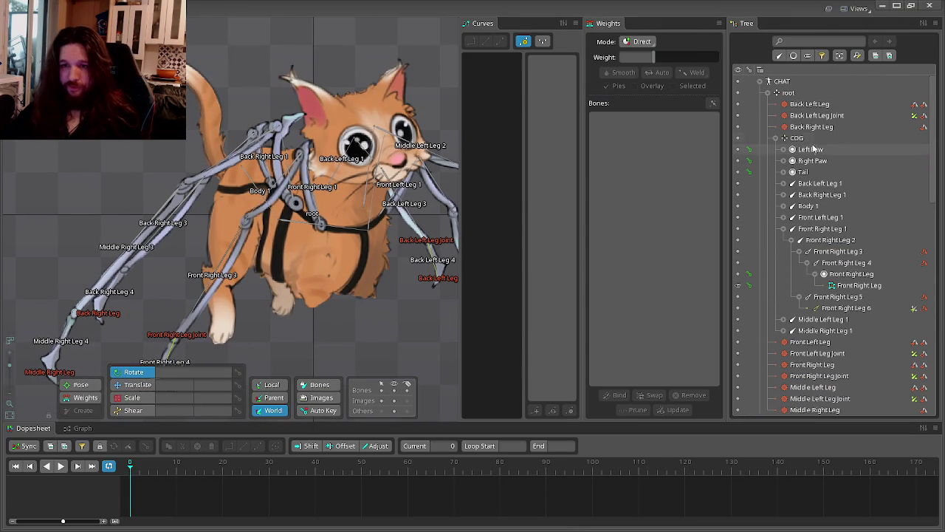
left_click(796, 138)
key("v")
mouse_move(415, 350)
left_mouse_down()
mouse_move(365, 274)
mouse_move(261, 276)
mouse_move(399, 327)
mouse_move(429, 369)
mouse_move(337, 253)
mouse_move(352, 297)
mouse_move(305, 269)
mouse_move(254, 185)
mouse_move(316, 253)
mouse_move(315, 353)
mouse_move(319, 297)
mouse_move(325, 318)
mouse_move(361, 202)
mouse_move(350, 355)
mouse_move(356, 279)
mouse_move(359, 344)
mouse_move(369, 285)
mouse_move(279, 178)
mouse_move(198, 246)
mouse_move(268, 182)
mouse_move(361, 234)
mouse_move(222, 272)
mouse_move(249, 334)
mouse_move(320, 273)
mouse_move(228, 278)
mouse_move(219, 285)
mouse_move(245, 277)
mouse_move(299, 309)
left_mouse_up()
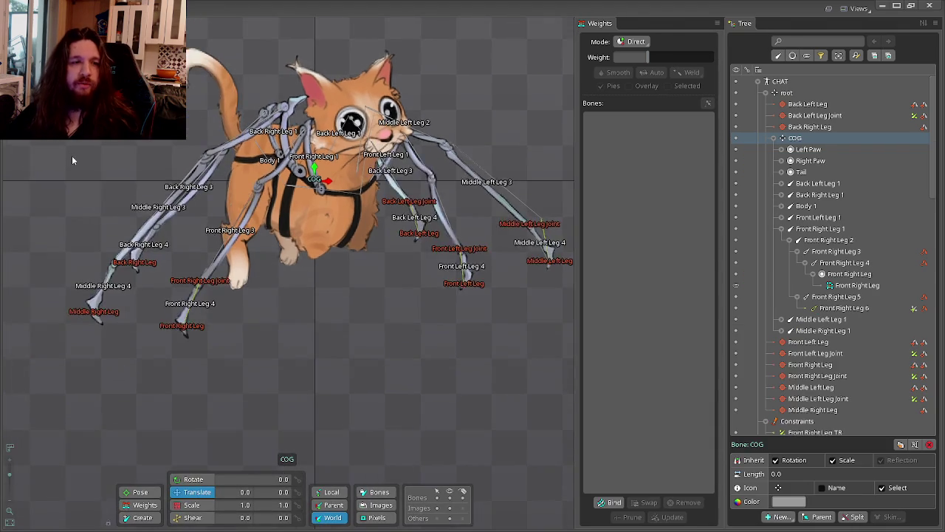
Collapse Front Right Leg 1 in the Tree, check Middle Left Leg 1, then deselect.
left_click_drag(71, 159, 211, 186)
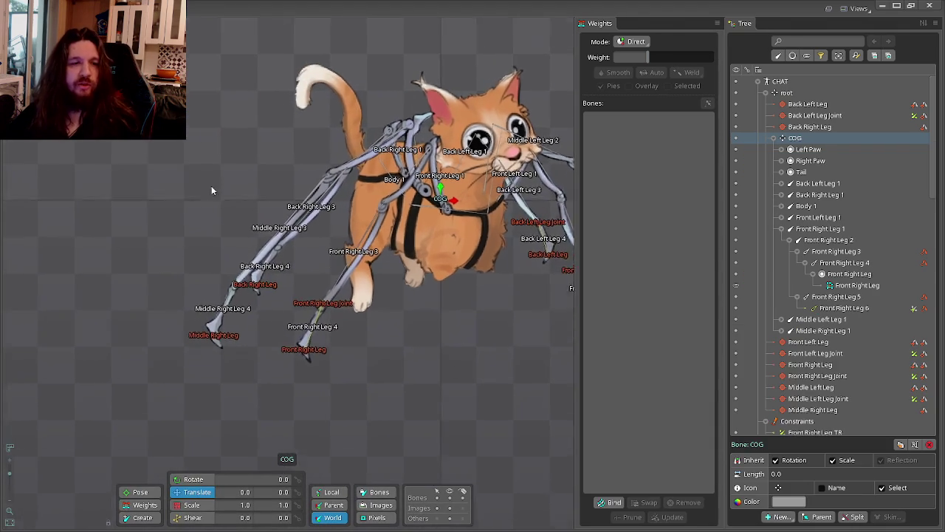
scroll(319, 171, "up", 2)
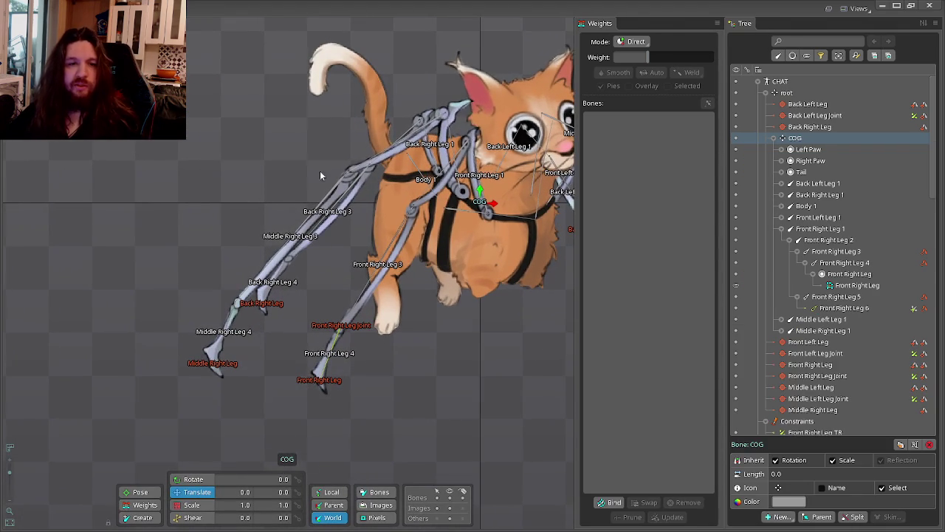
left_click(782, 229)
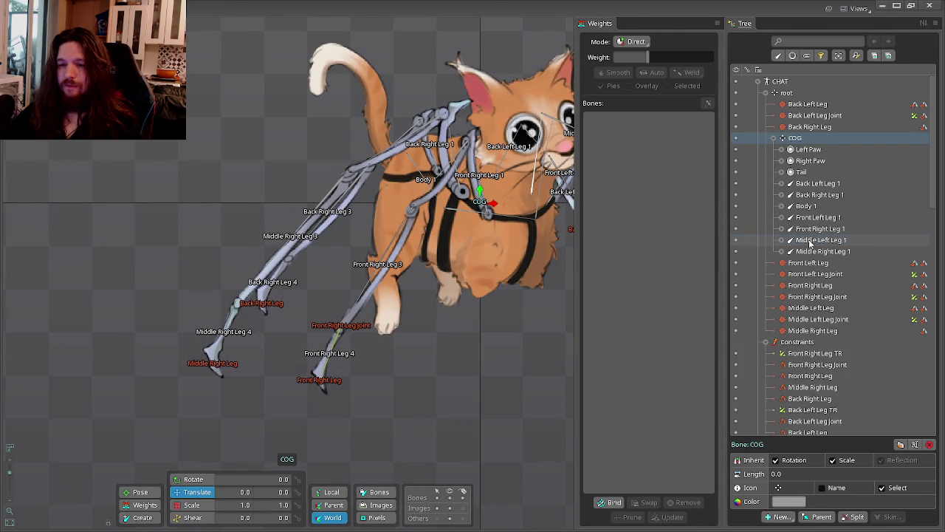
left_click(819, 240)
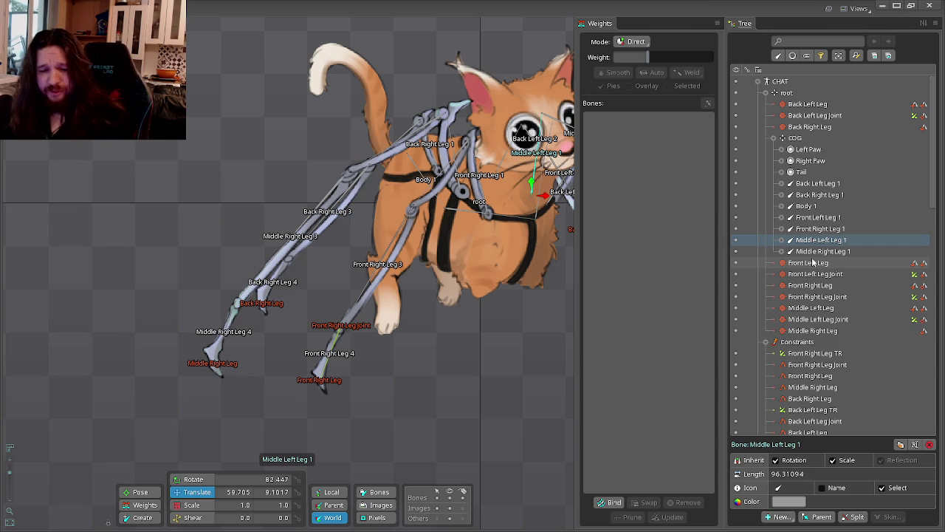
left_click(492, 238)
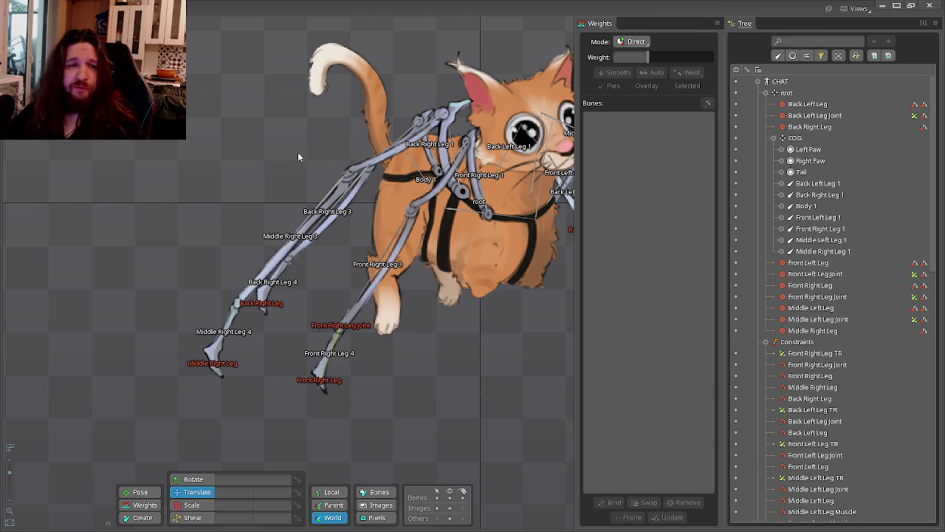
left_click_drag(297, 152, 306, 179)
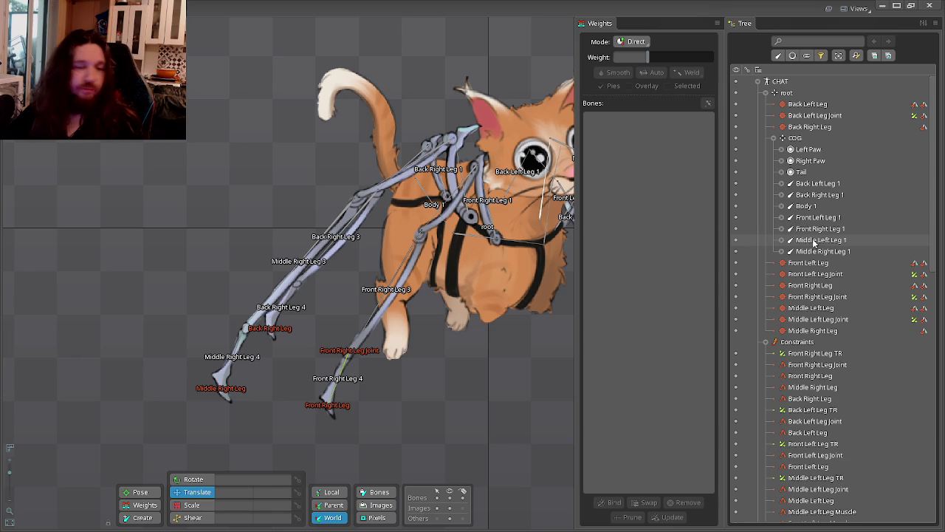
Check the Front Left, Front Right and Middle Right leg bones, then switch to the Ludum Dare feed.
left_click(818, 229)
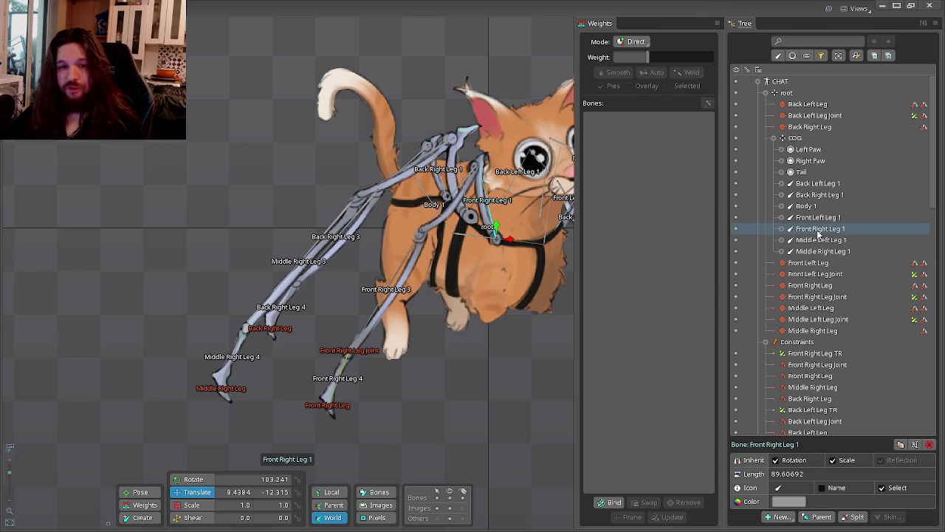
left_click(817, 217)
left_click(813, 230)
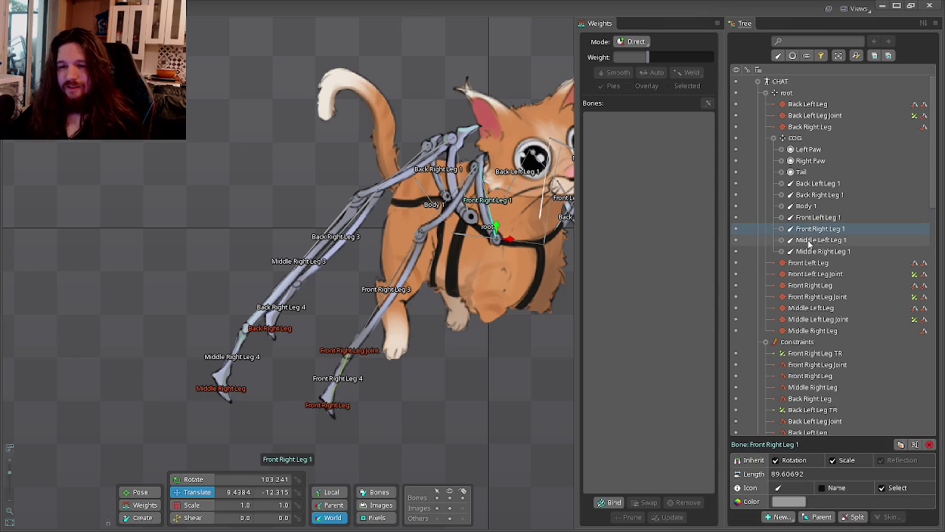
left_click(818, 252)
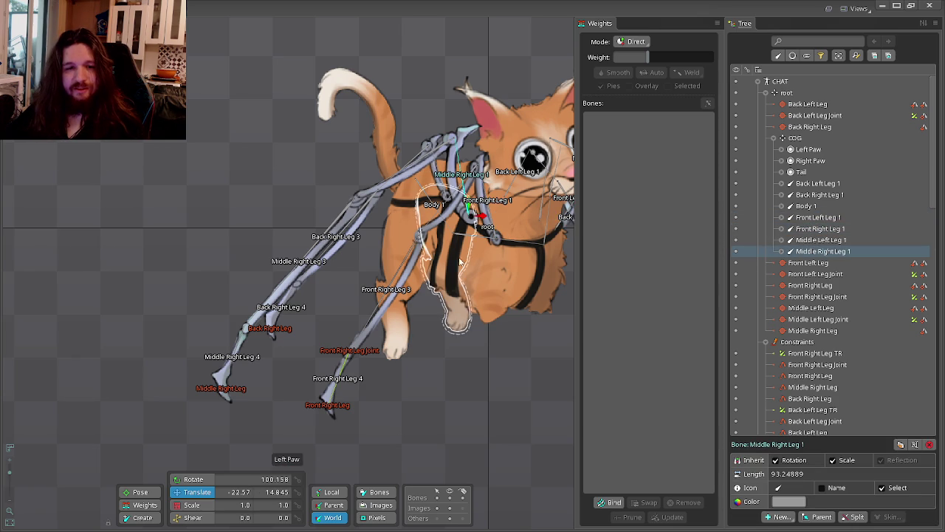
scroll(401, 349, "down", 2)
scroll(377, 263, "up", 2)
scroll(379, 153, "up", 2)
scroll(379, 151, "down", 2)
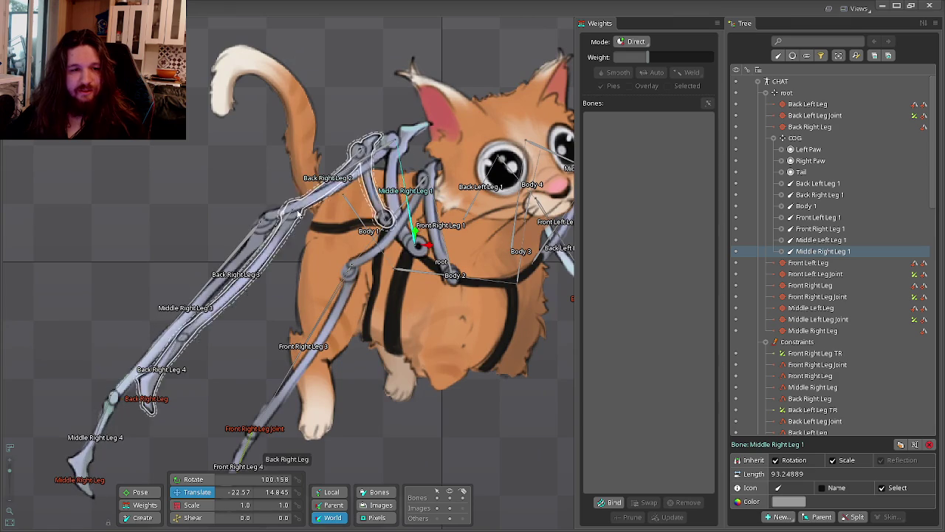
scroll(371, 249, "up", 2)
scroll(371, 249, "down", 1)
left_click(336, 295)
scroll(318, 324, "up", 2)
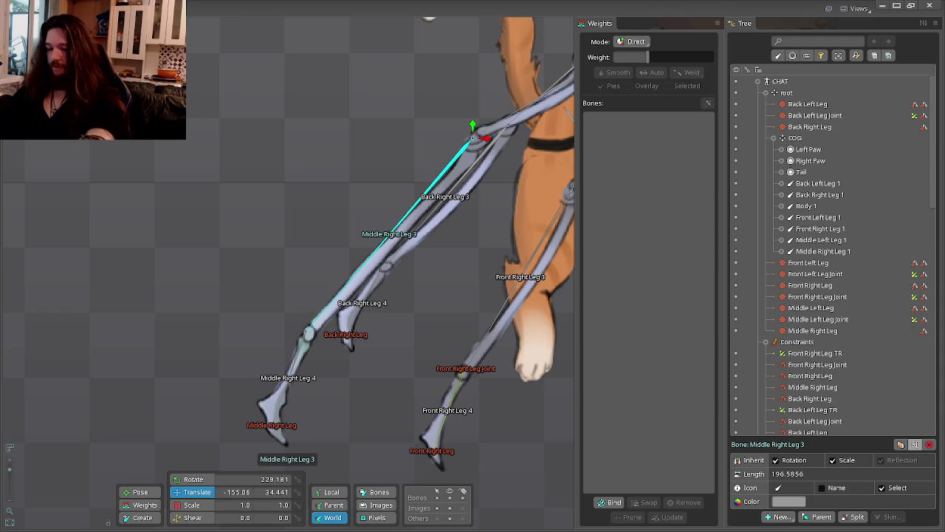
key("alt+Tab")
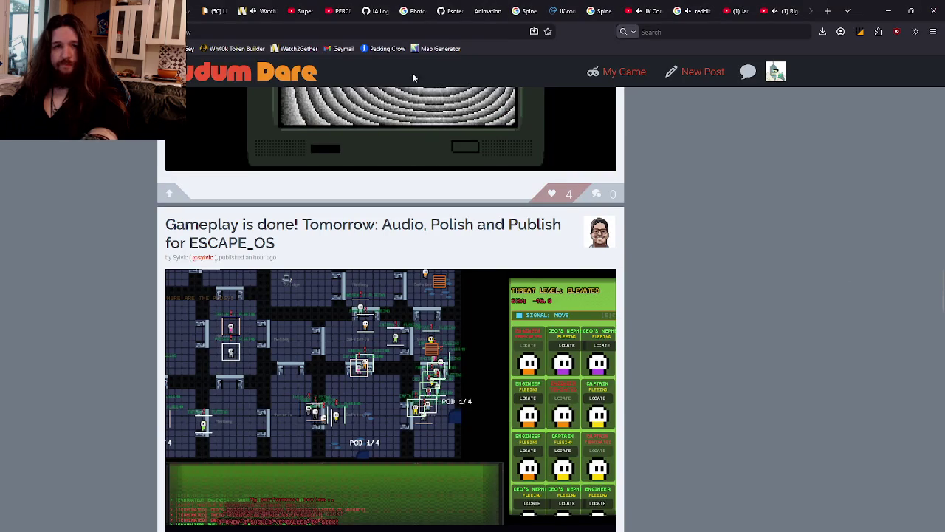
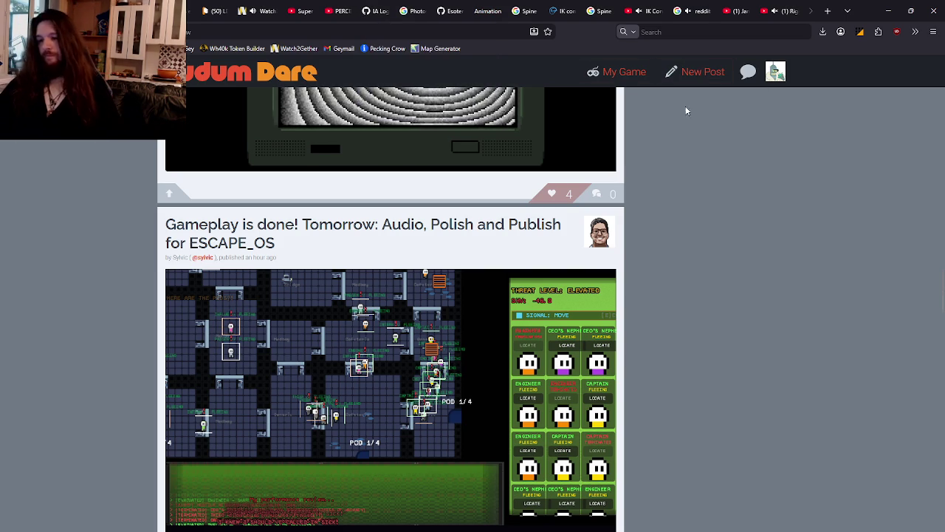
Scroll the ldjam.com event feed to the top and bring the Spine cat rig to the front.
scroll(480, 263, "up", 15)
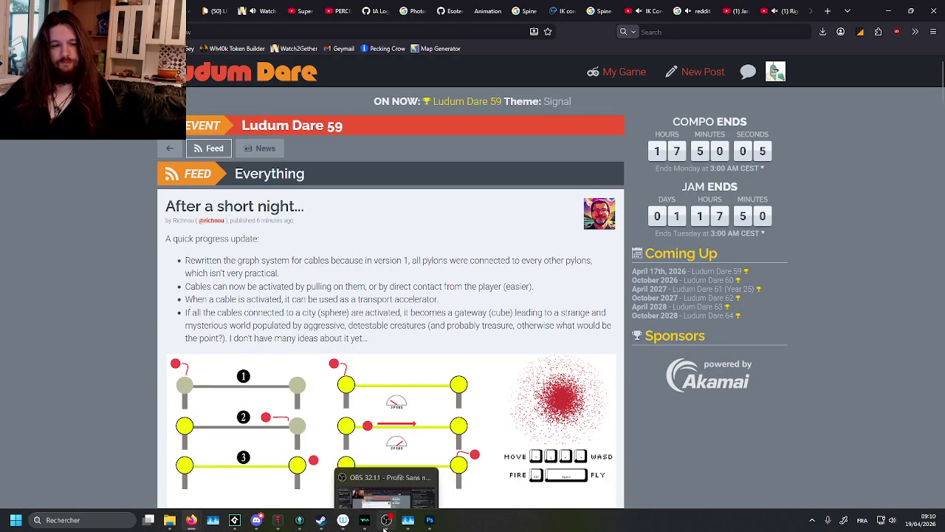
mouse_move(278, 520)
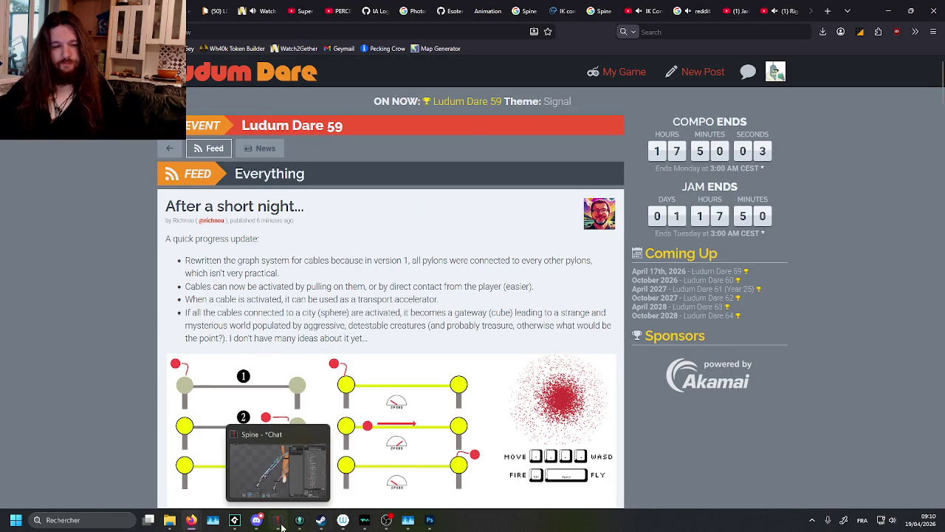
left_click(299, 520)
scroll(341, 330, "up", 3)
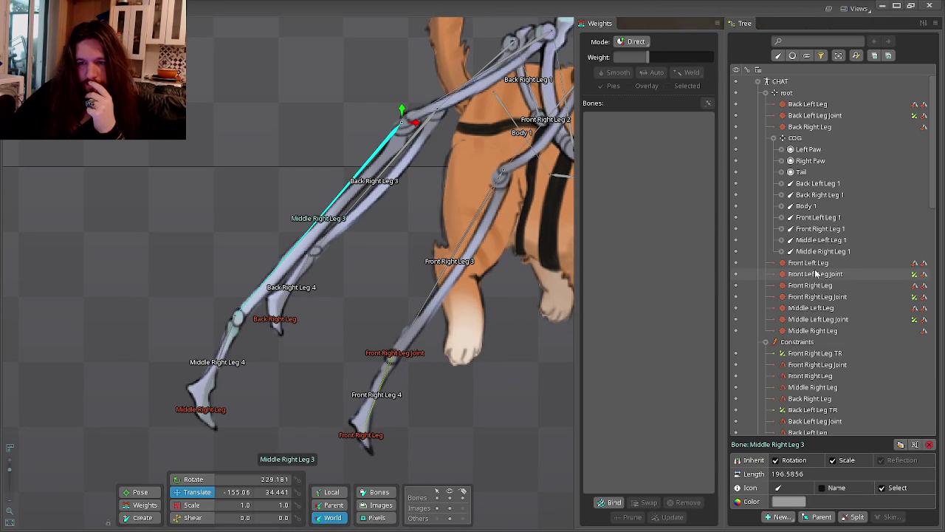
Add the Middle Right Leg Joint IK constraint on Middle Right Leg 3 with a new target bone.
left_click(781, 251)
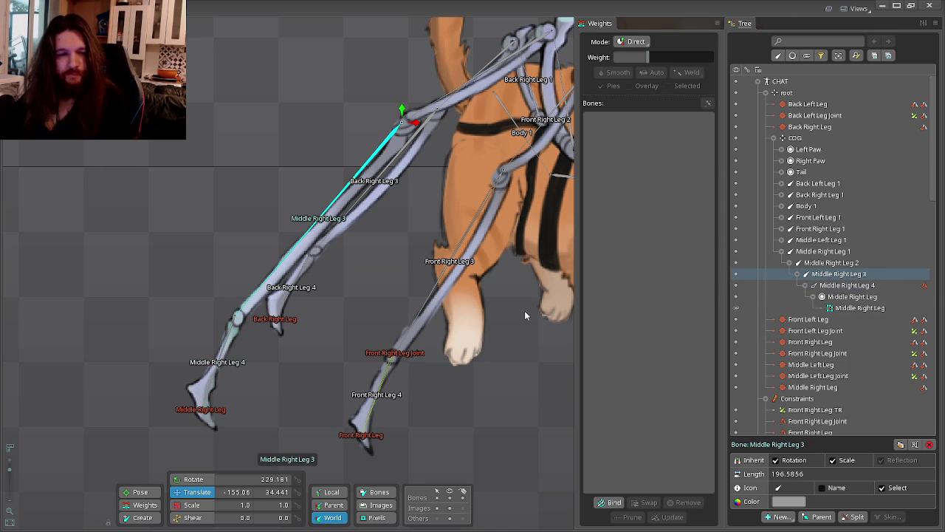
left_click(779, 516)
left_click(797, 462)
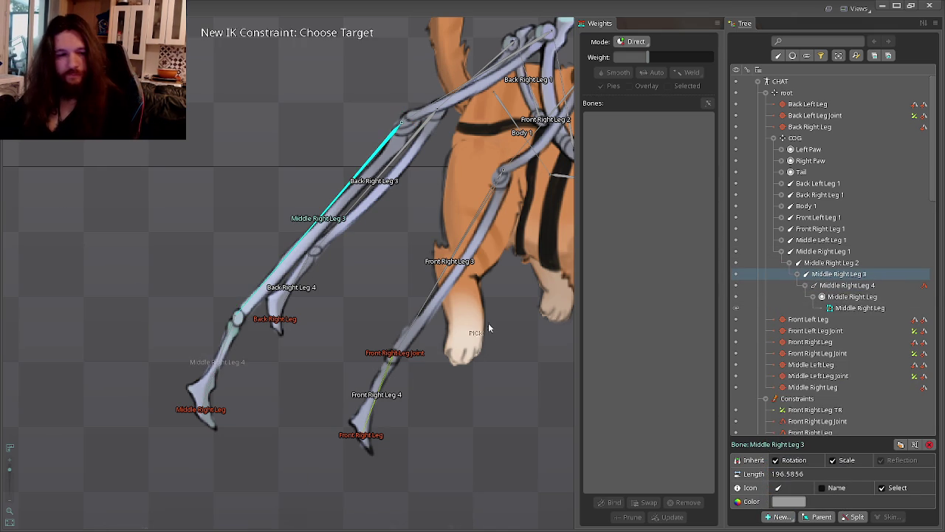
left_click(853, 274)
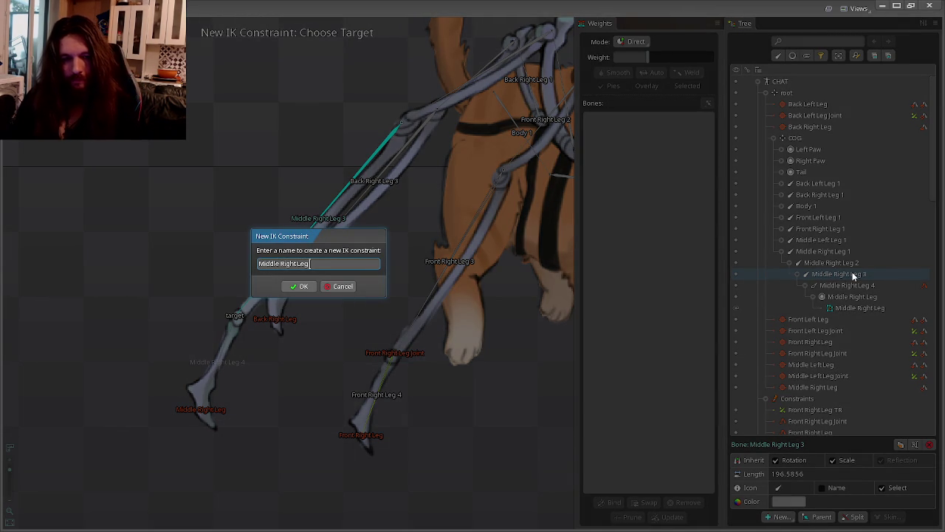
key("Return")
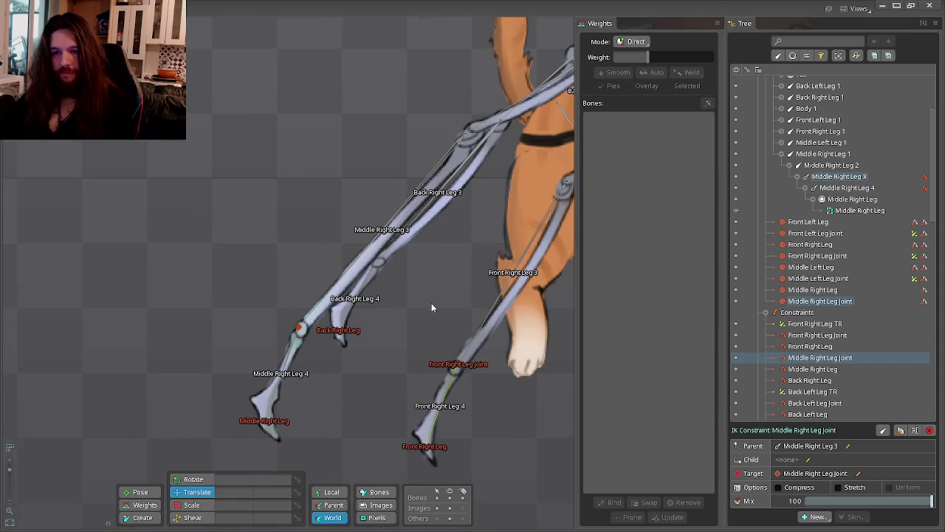
Copy and paste bones Middle Right Leg 3 and 4 to duplicate the chain.
scroll(432, 303, "up", 2)
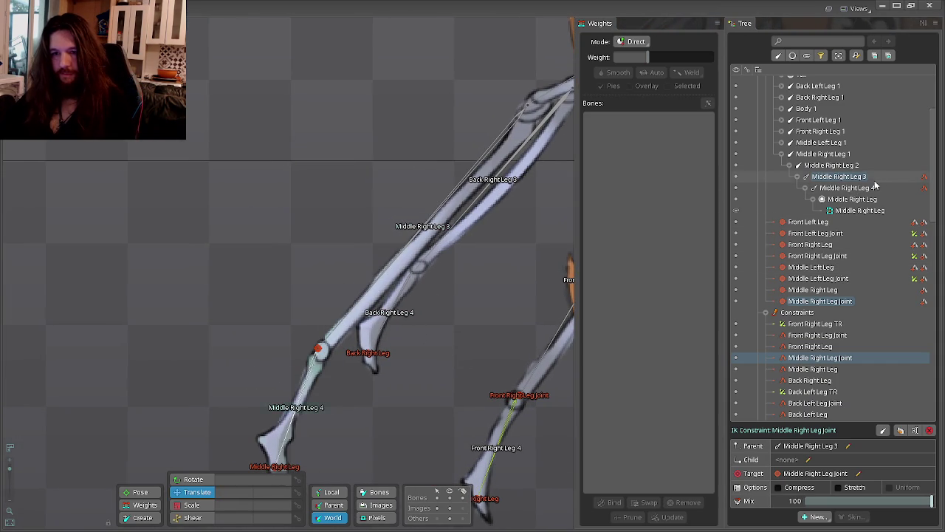
left_click(849, 190, "shift")
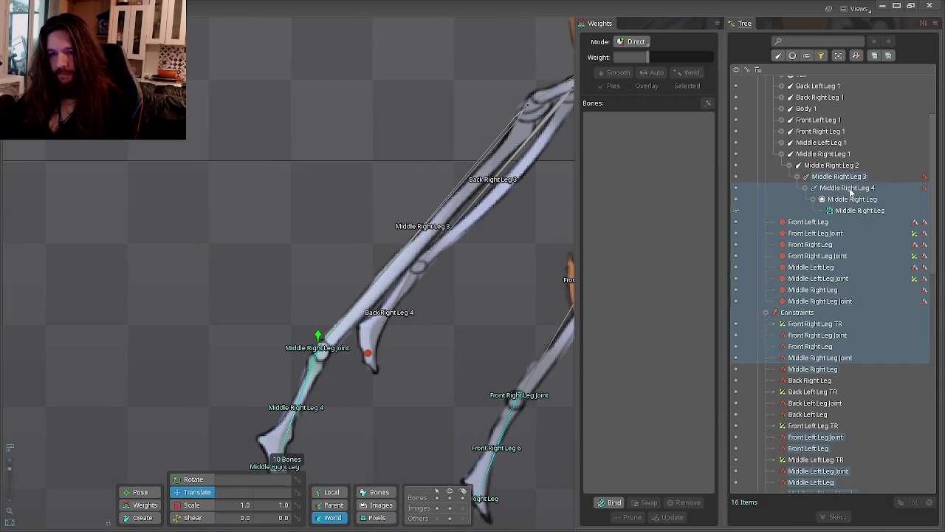
left_click(856, 192, "ctrl")
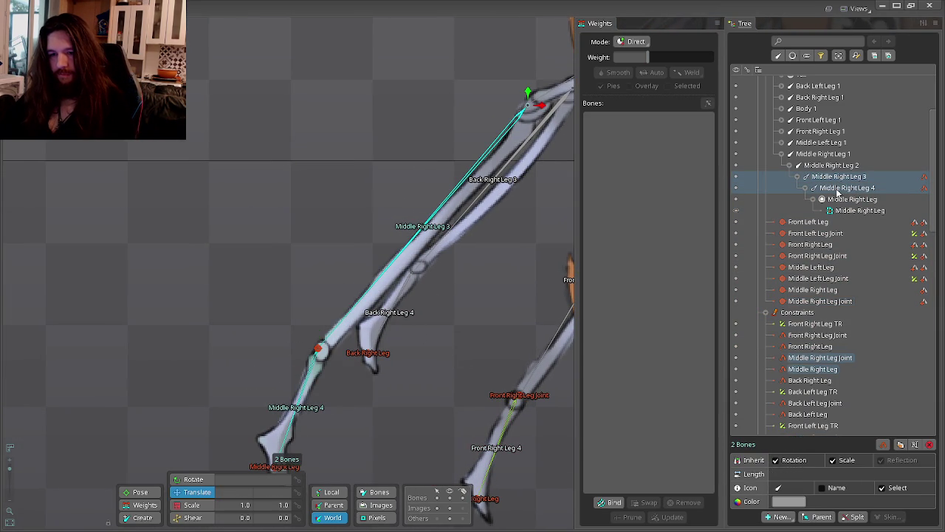
key("ctrl+c")
key("ctrl+v")
Delete the duplicated Middle Right Leg2 slot and select the new Middle Right Leg 5 and 6 bones.
left_click(842, 244)
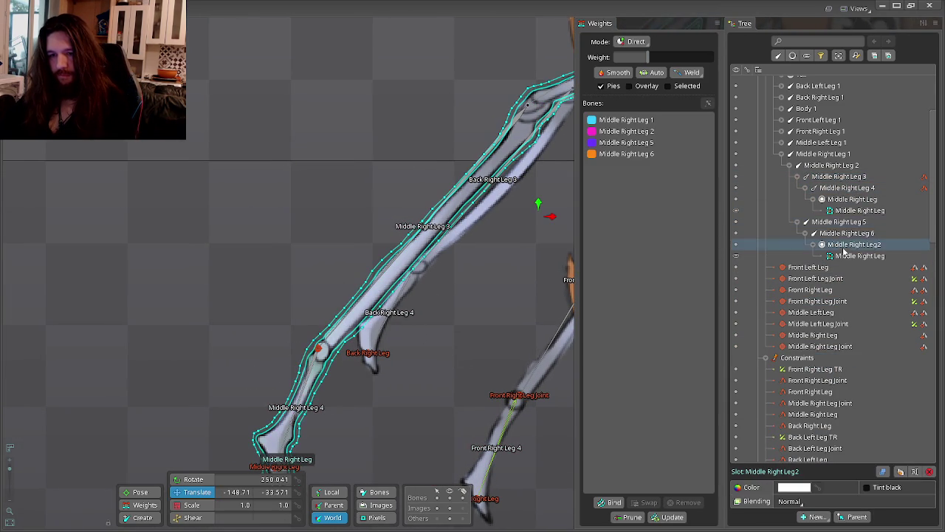
key("Delete")
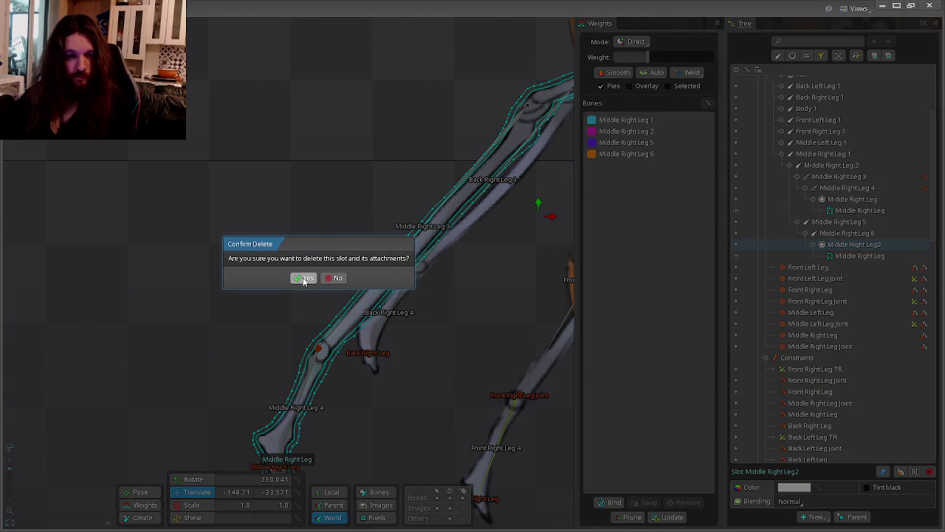
left_click(304, 279)
left_click(864, 223)
left_click(856, 233)
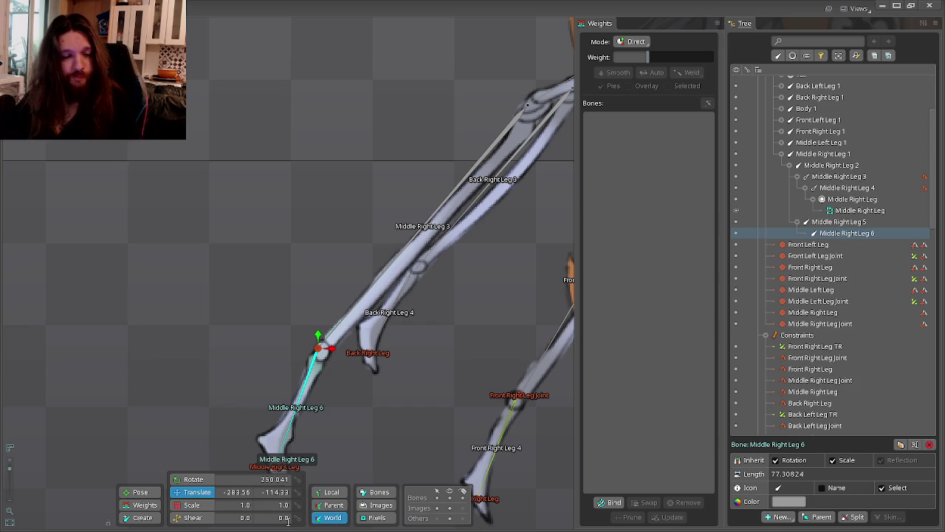
key("super")
Add a variable definition to the solid template and try the Expression and Colour types.
left_click(258, 526)
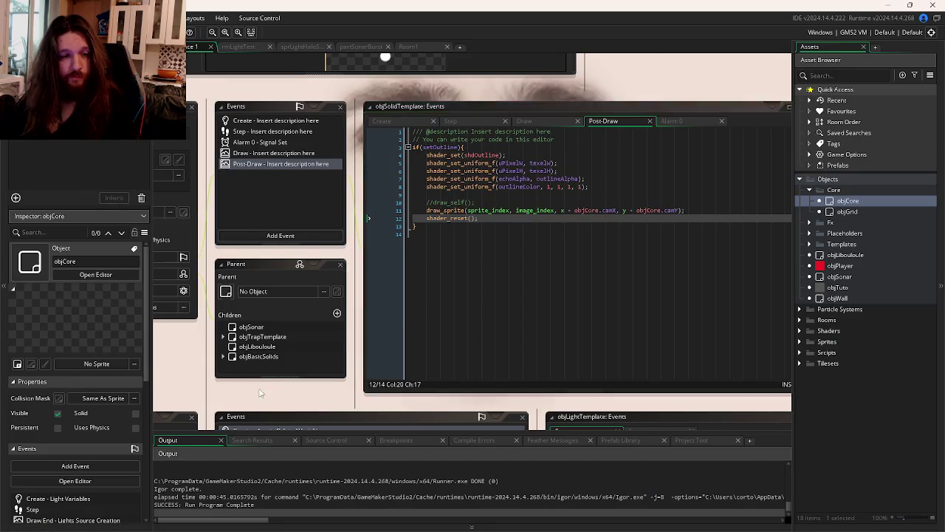
left_click(362, 273)
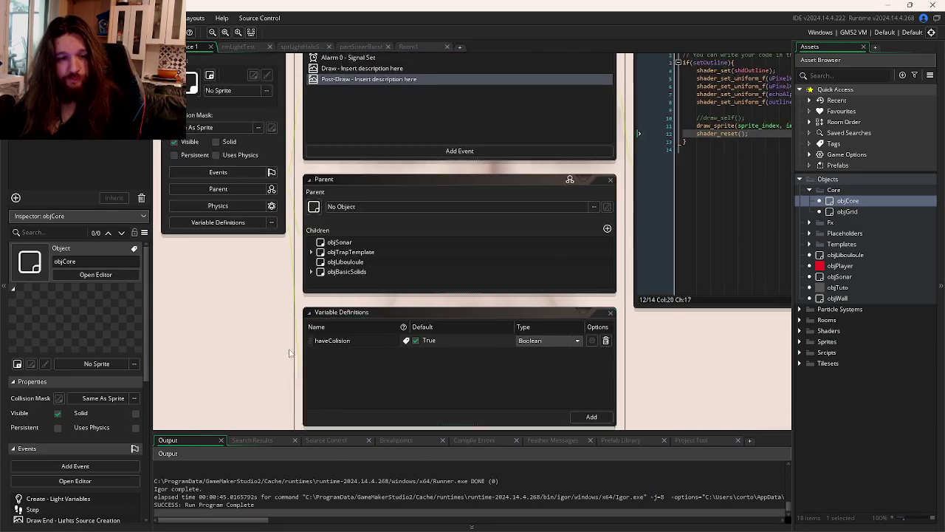
left_click(590, 326)
left_click(550, 263)
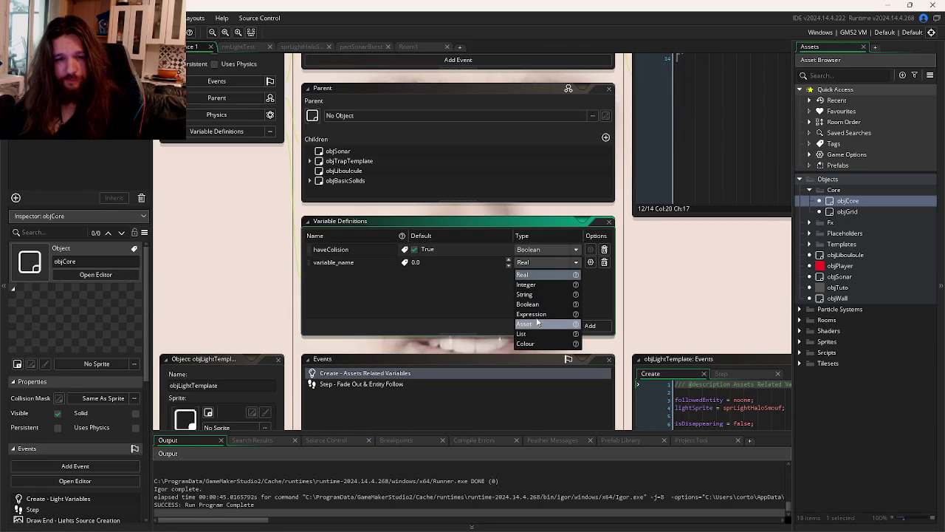
left_click(541, 315)
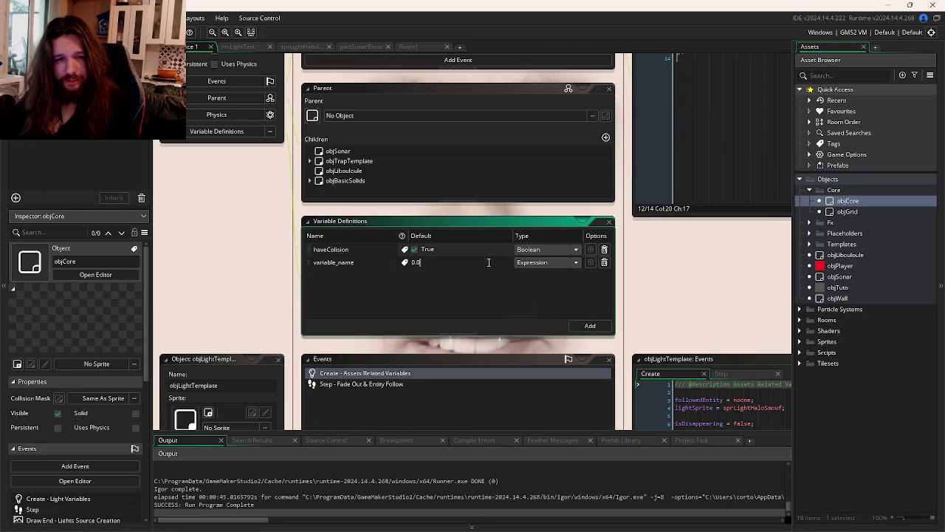
left_click(541, 263)
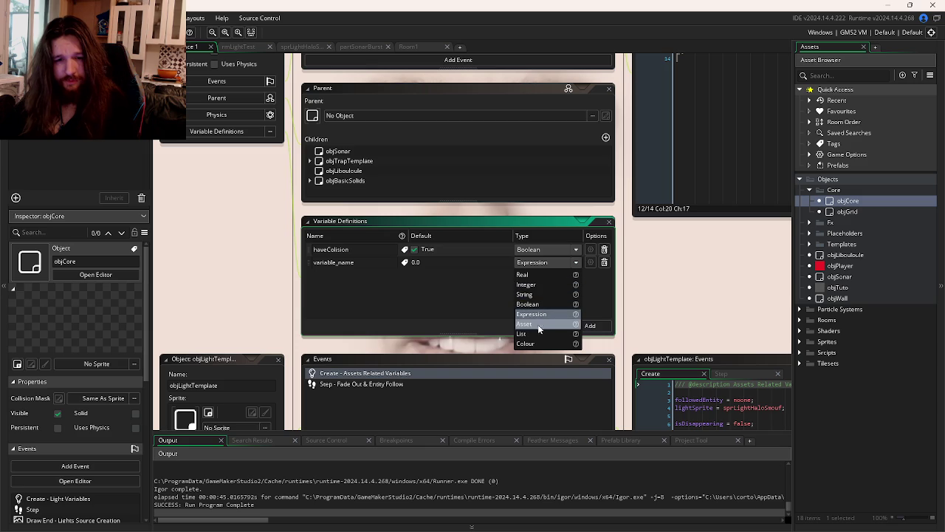
left_click(539, 344)
Make it a Real named rEchoColor with value 1, then delete the trial variables.
left_click(536, 263)
type("1")
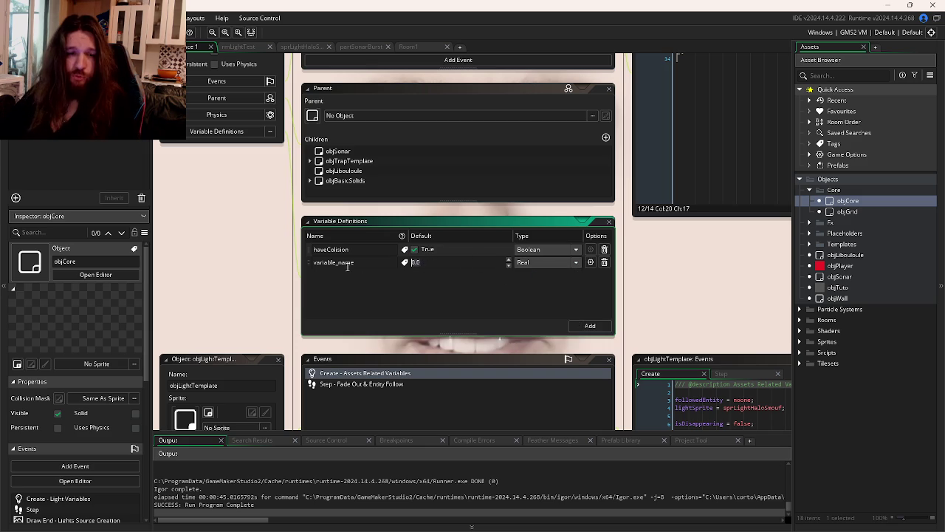
key("shift+Tab")
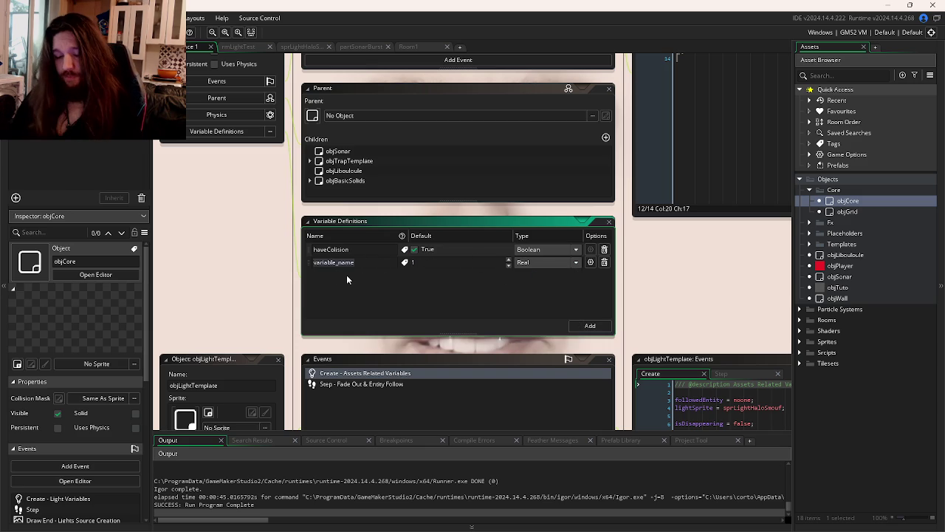
type("rEchoColor")
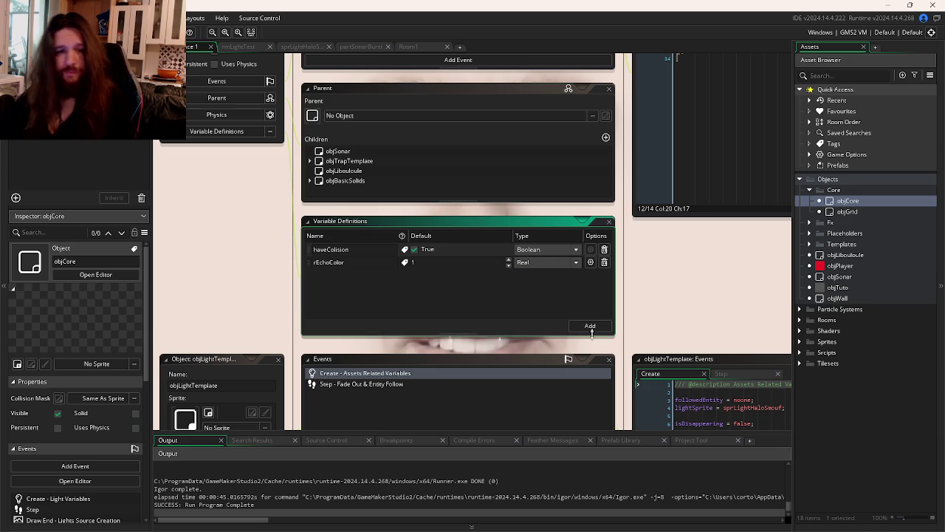
left_click(590, 325)
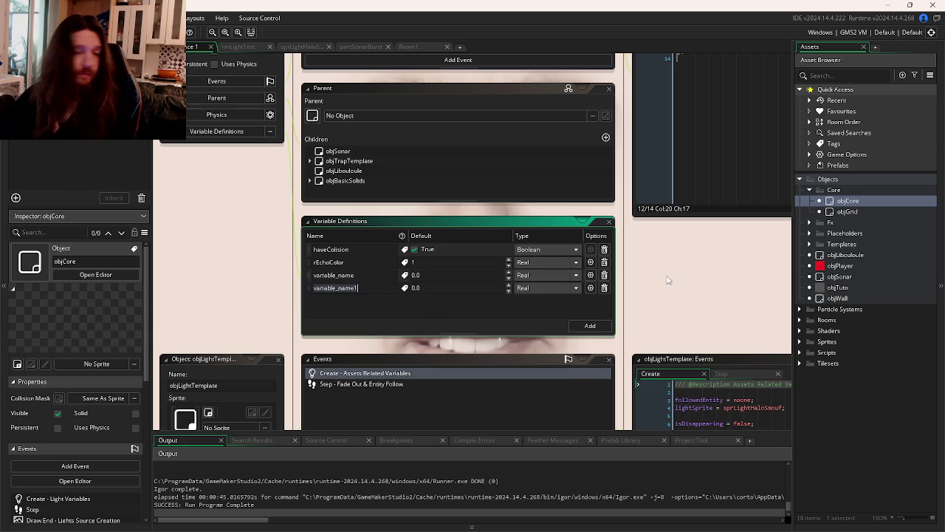
left_click(604, 287)
left_click(604, 262)
left_click_drag(699, 241, 426, 349)
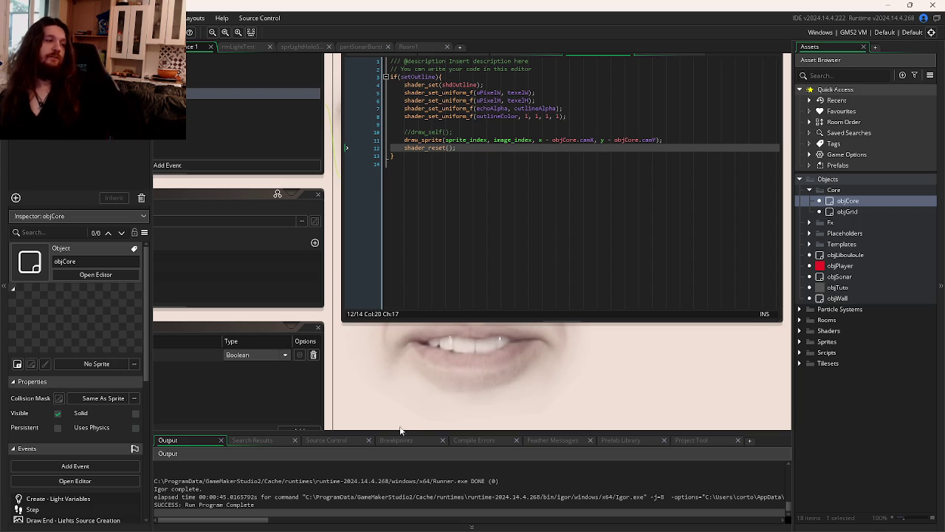
key("alt+Tab")
key("Tab")
left_click(359, 191)
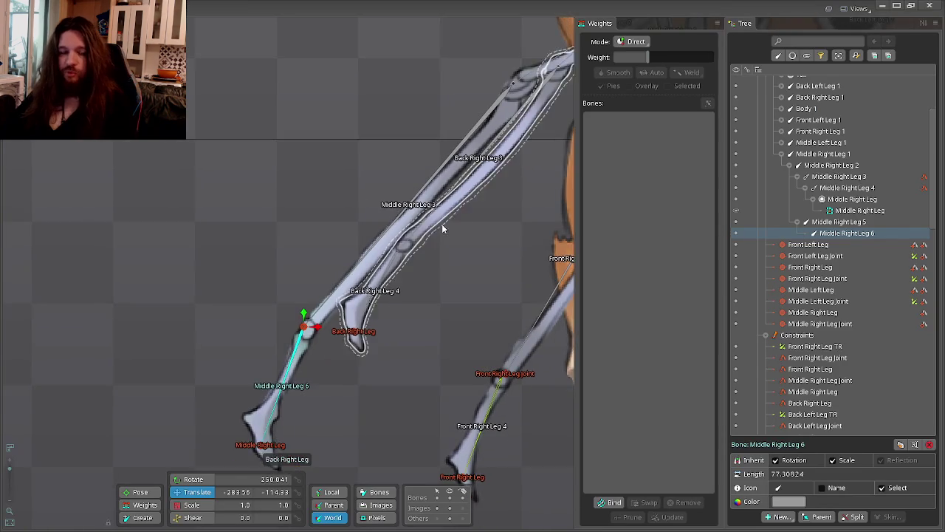
scroll(468, 286, "up", 2)
left_click_drag(416, 274, 434, 258)
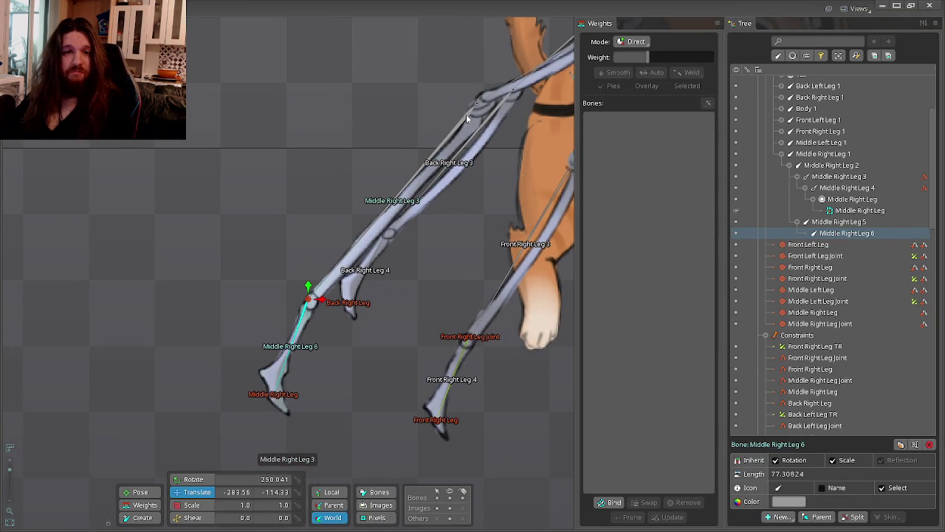
scroll(404, 151, "up", 1)
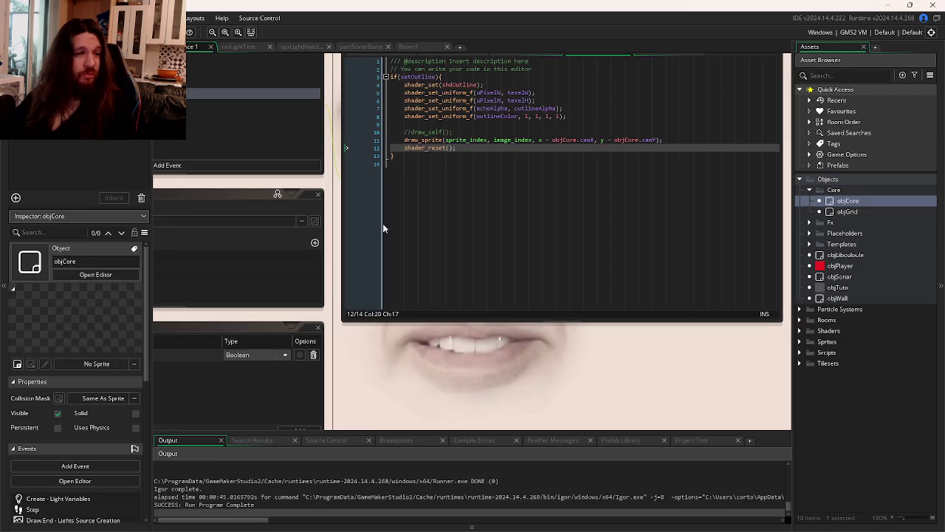
Open the solid template's Create event and place the caret after the outlineIncreasing line.
right_click(533, 316)
mouse_move(423, 351)
left_mouse_down()
mouse_move(576, 292)
mouse_move(476, 139)
left_mouse_up()
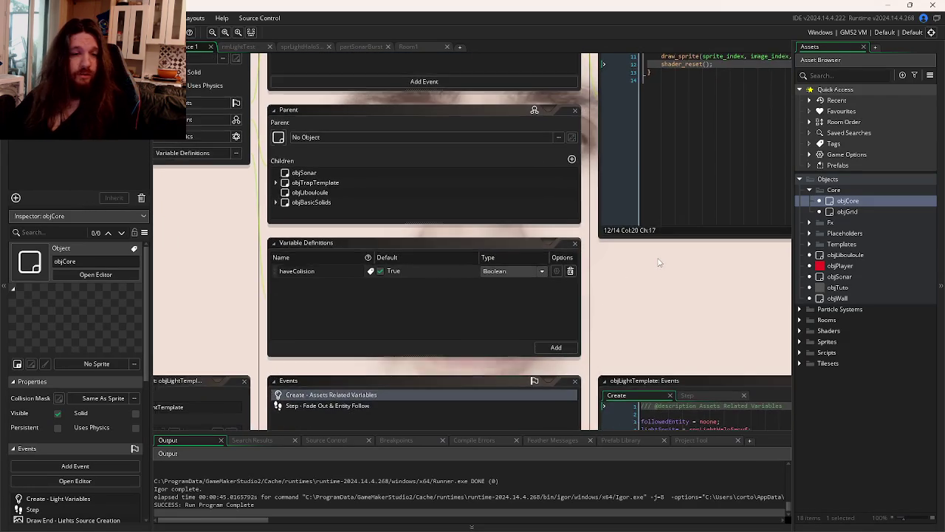
left_click(476, 142)
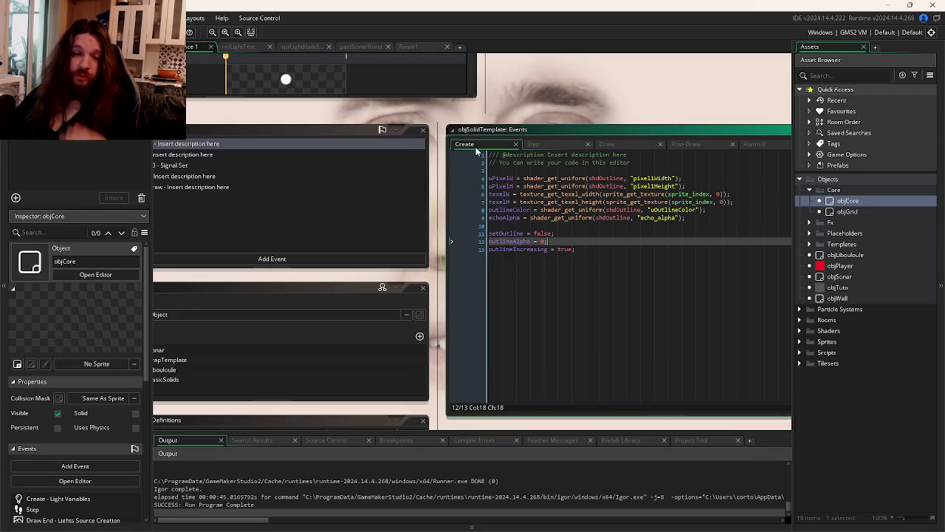
left_click(523, 302)
left_click_drag(524, 303, 604, 174)
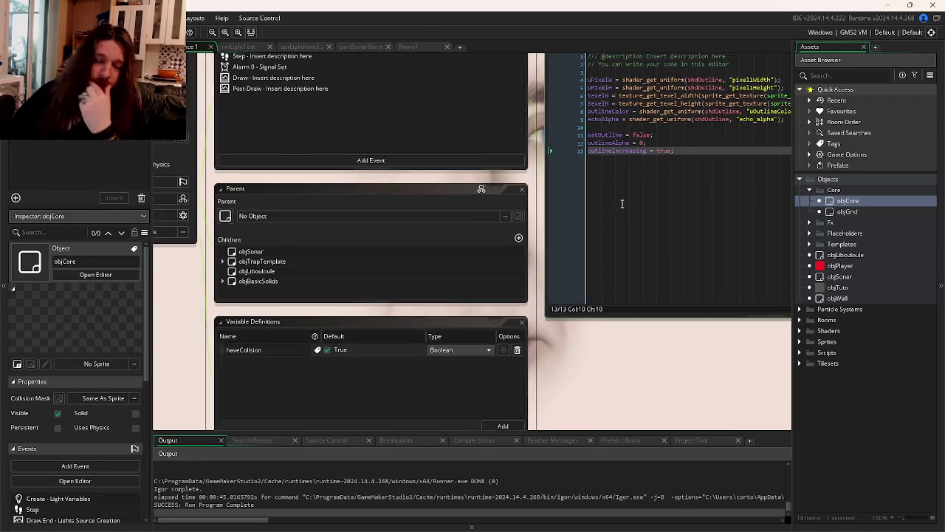
left_click_drag(608, 211, 465, 284)
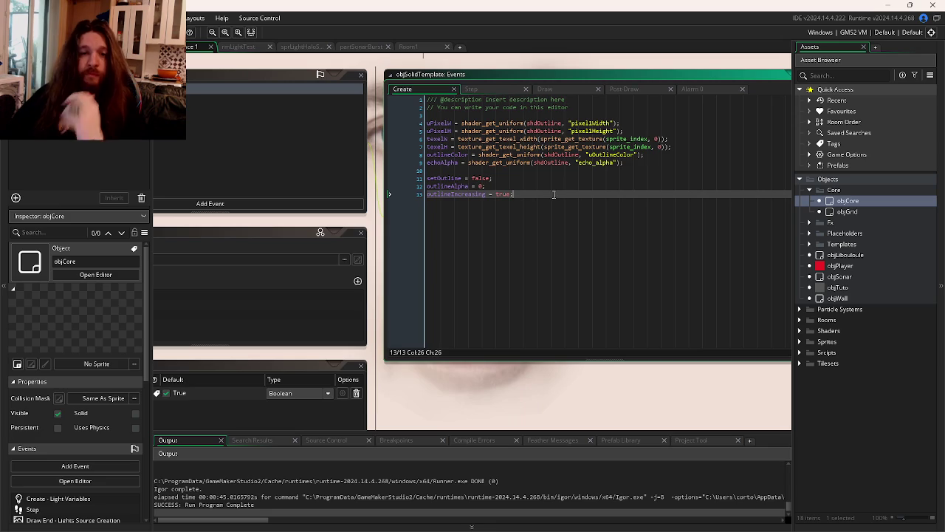
left_click(545, 189)
Start an echoColor struct with r, g and b entries on separate lines.
key("Return")
key("Return")
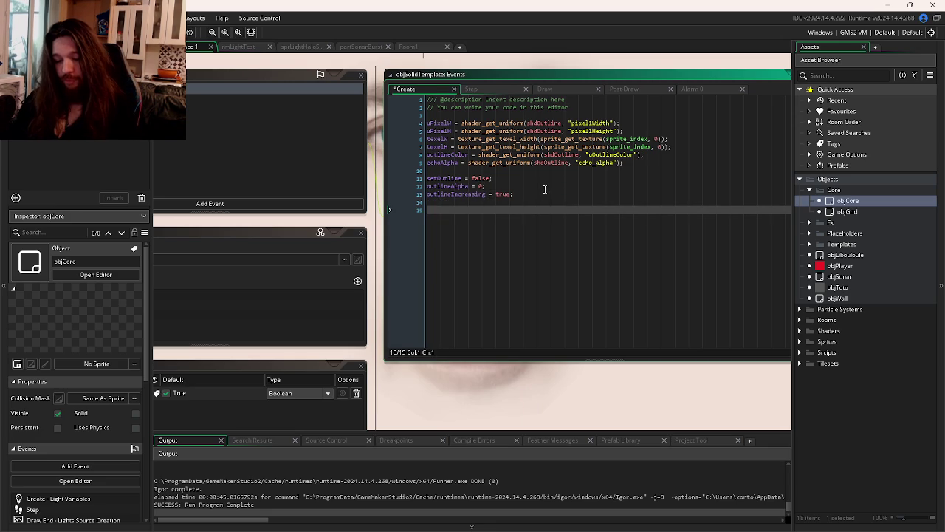
type("echo")
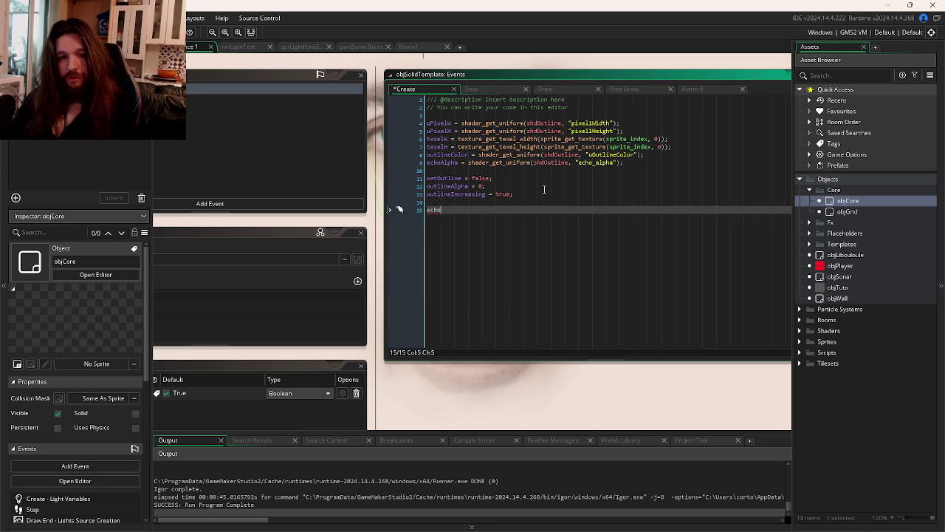
type("{")
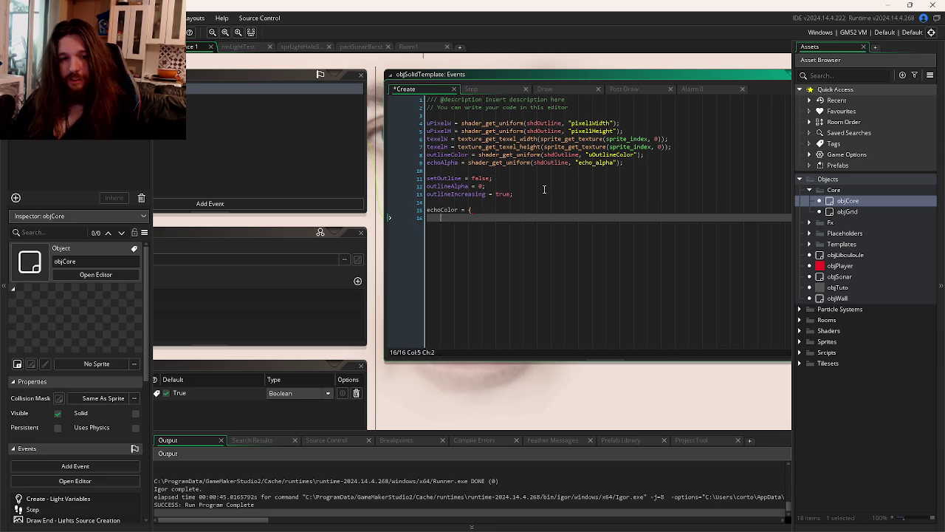
key("Return")
type("r = 1,")
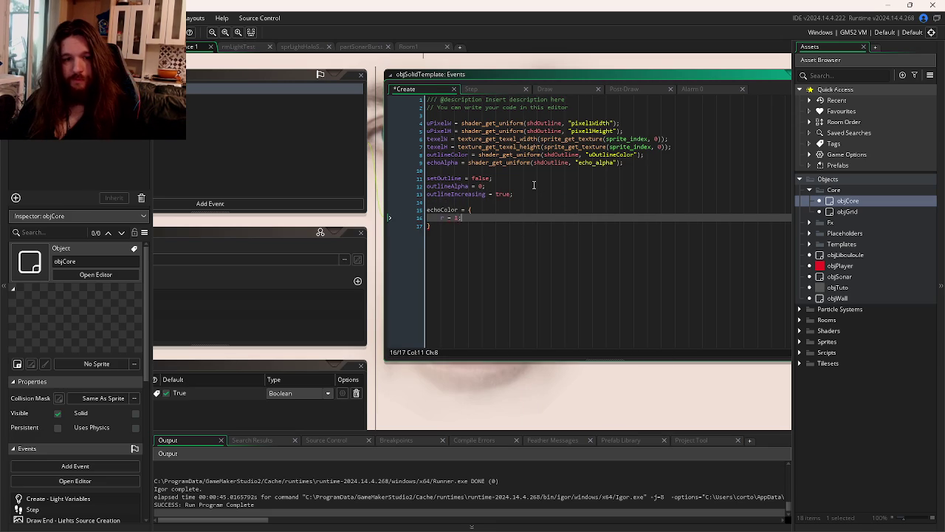
key("Return")
type("g = 1;")
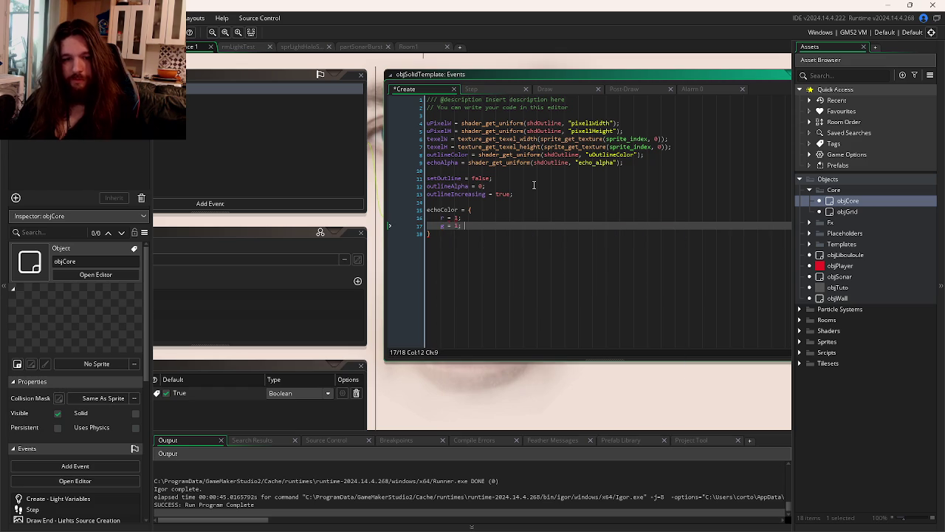
key("Return")
type("b = 1;")
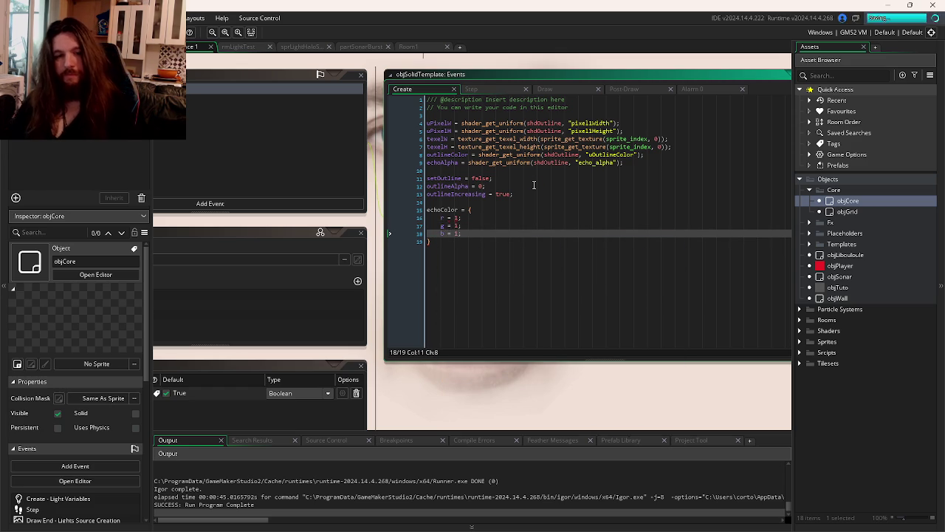
Edit the r, g and b lines together with multiple carets so each uses colon syntax with 1.
key("Up")
key("Up")
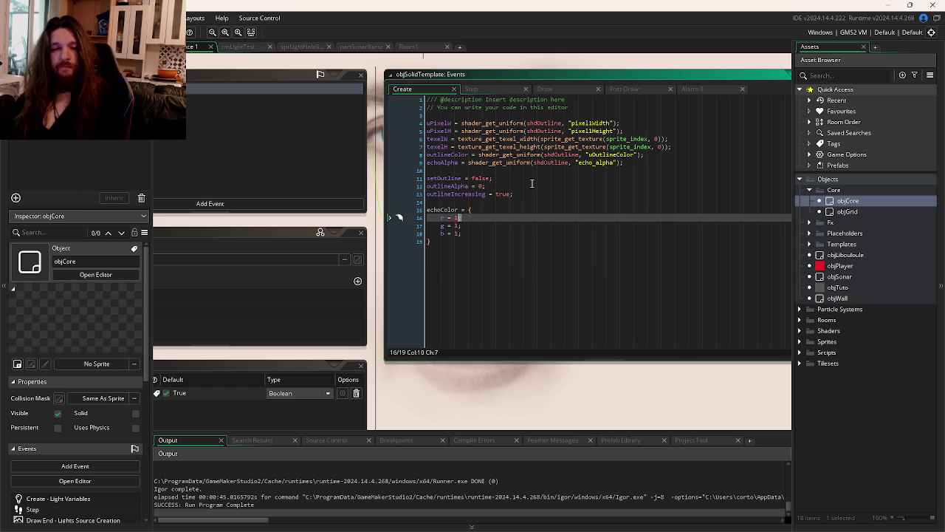
key("alt+shift+Down")
key("alt+shift+Down")
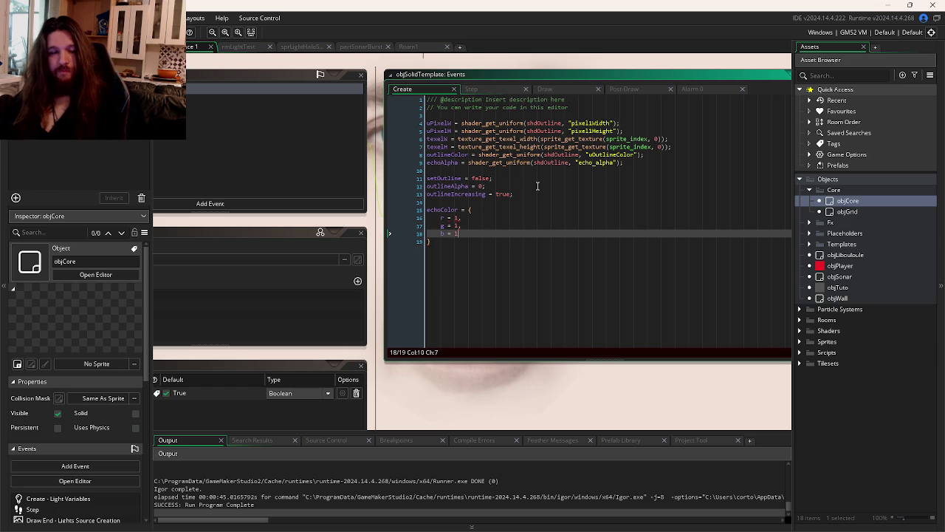
left_click(449, 218)
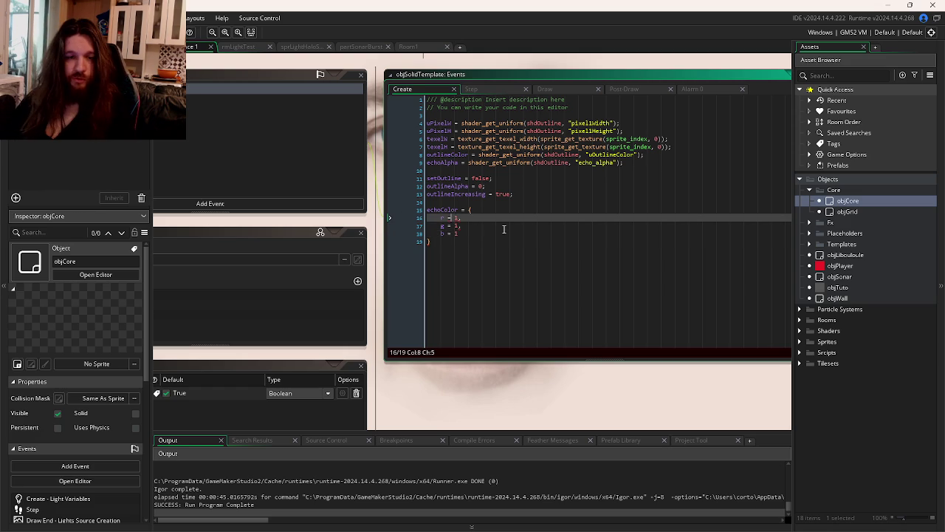
key("alt+shift+Down")
key("alt+shift+Down")
key("BackSpace")
key("BackSpace")
type(":")
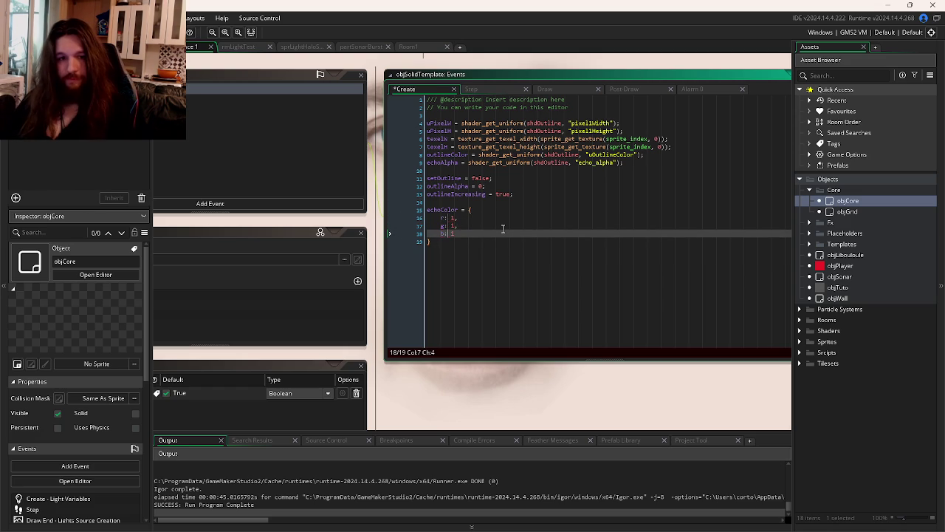
left_click(500, 242)
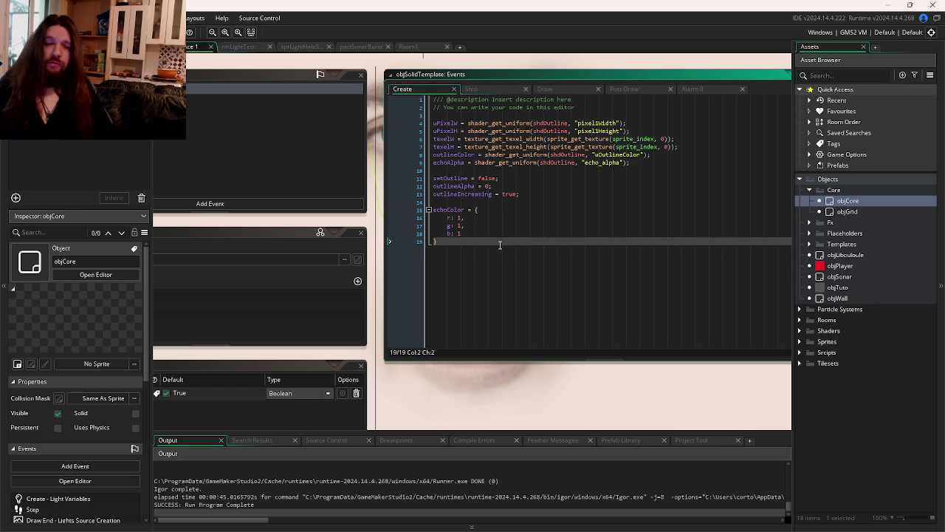
left_click(662, 90)
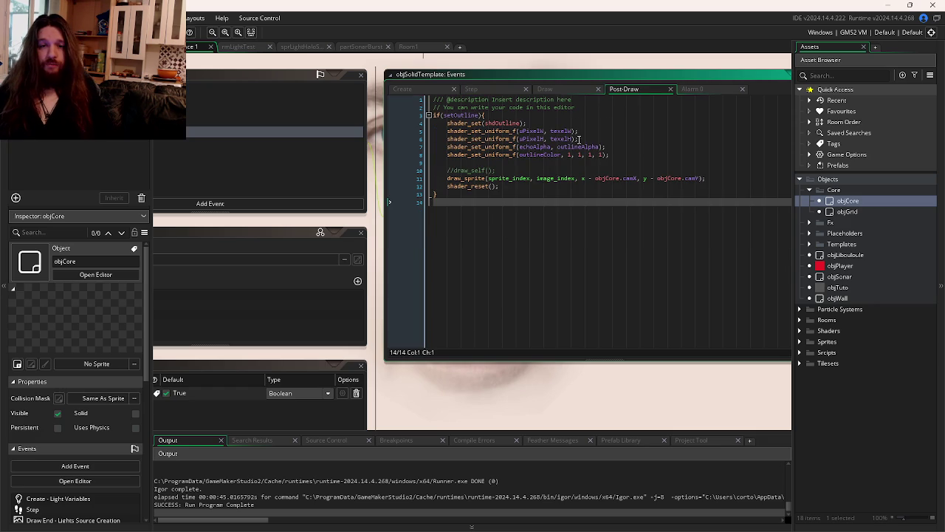
Select the colour argument in the outlineColor uniform line, then return to Spine.
double_click(592, 155)
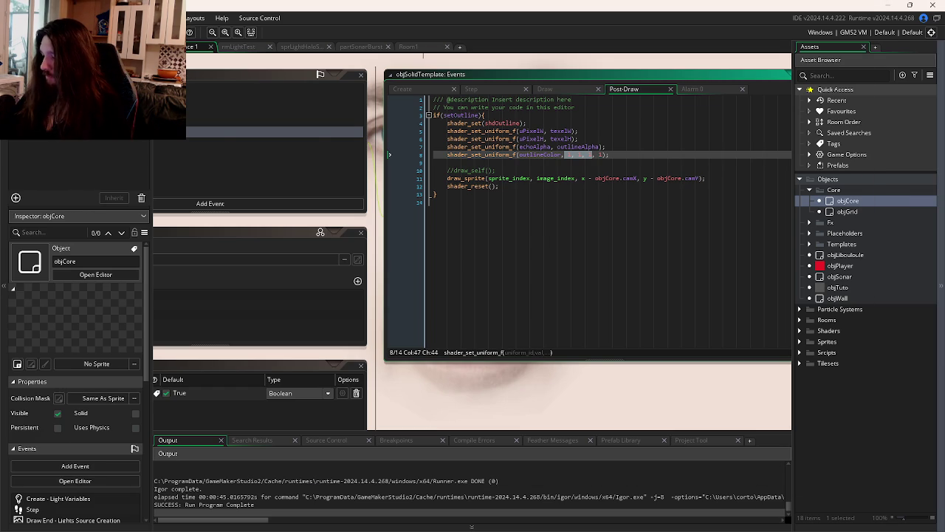
key("alt+Tab")
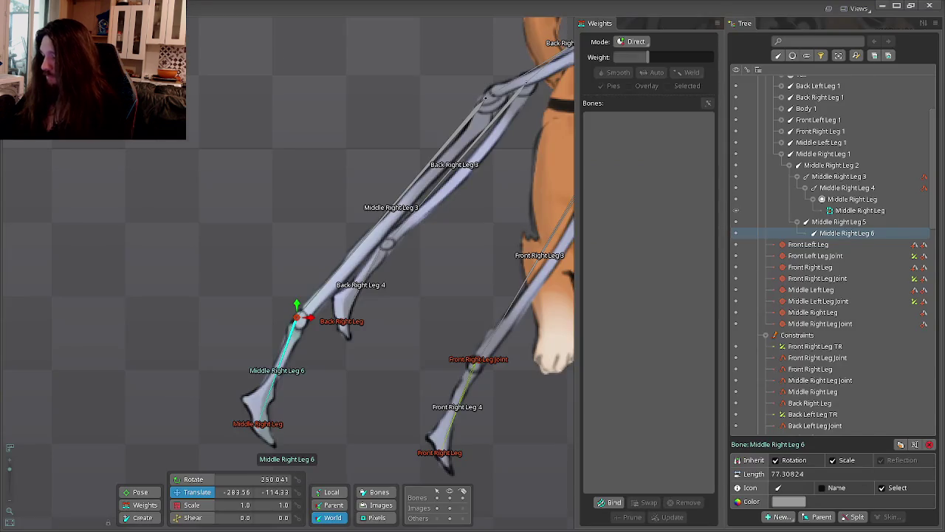
Pan to the middle right leg and select Middle Right Leg 5 and 6 in the Tree.
key("alt+Tab")
key("Tab")
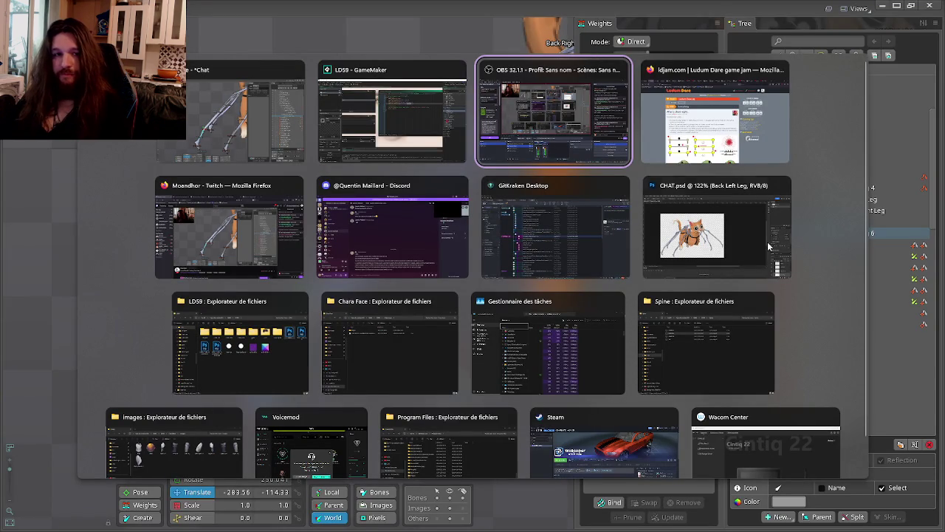
key("Escape")
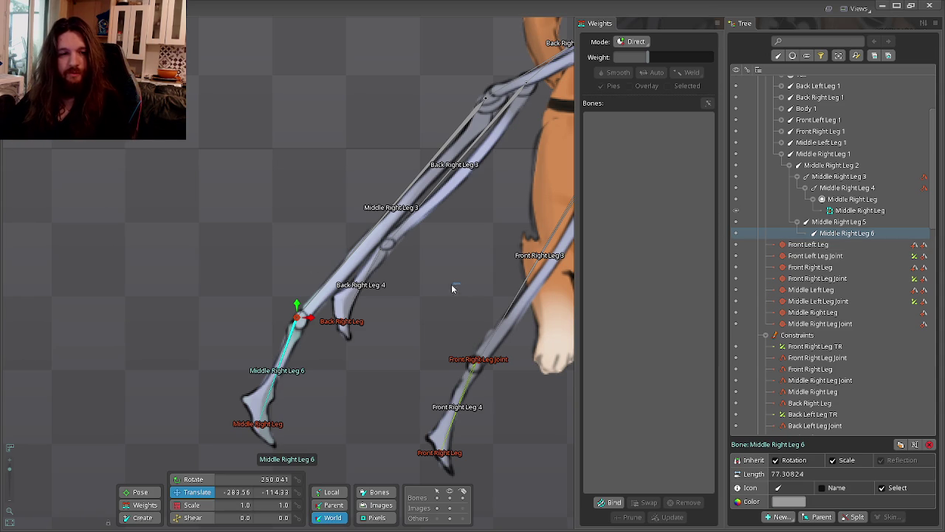
left_click_drag(446, 286, 347, 262)
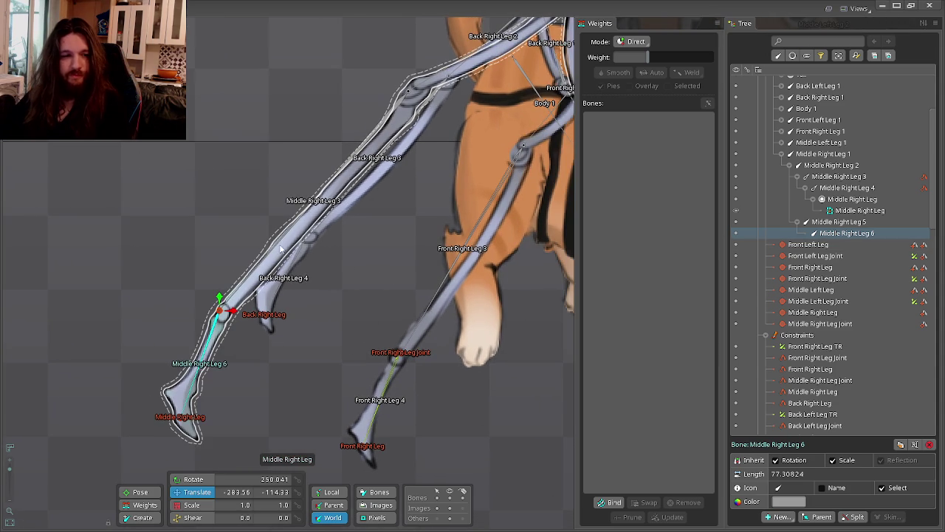
left_click(318, 207)
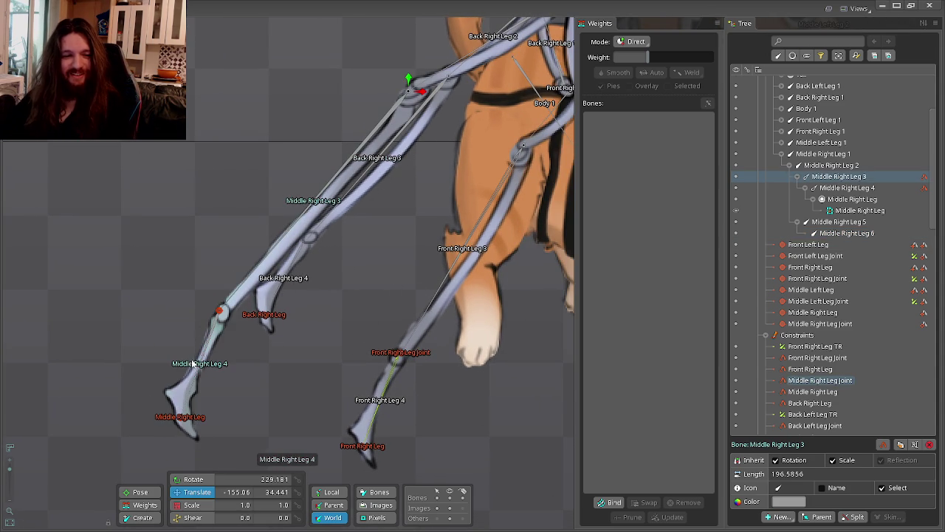
left_click(838, 221)
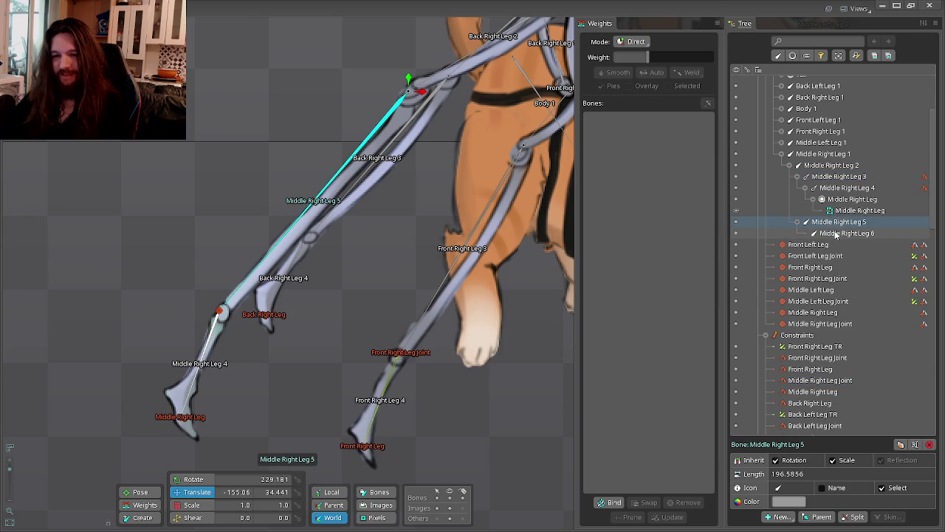
Create IK constraint Middle Right Leg Muscle targeting the Middle Right Leg bone.
left_click(772, 520)
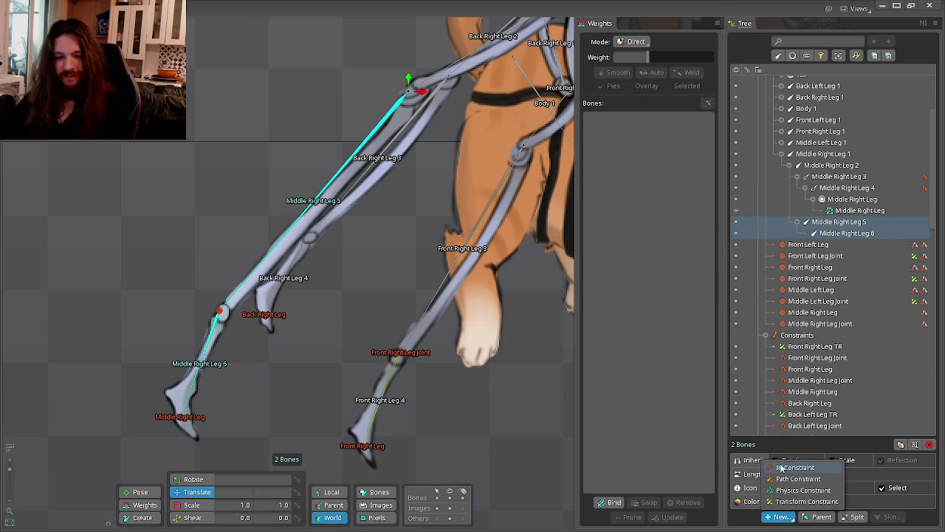
left_click(784, 469)
left_click(212, 401)
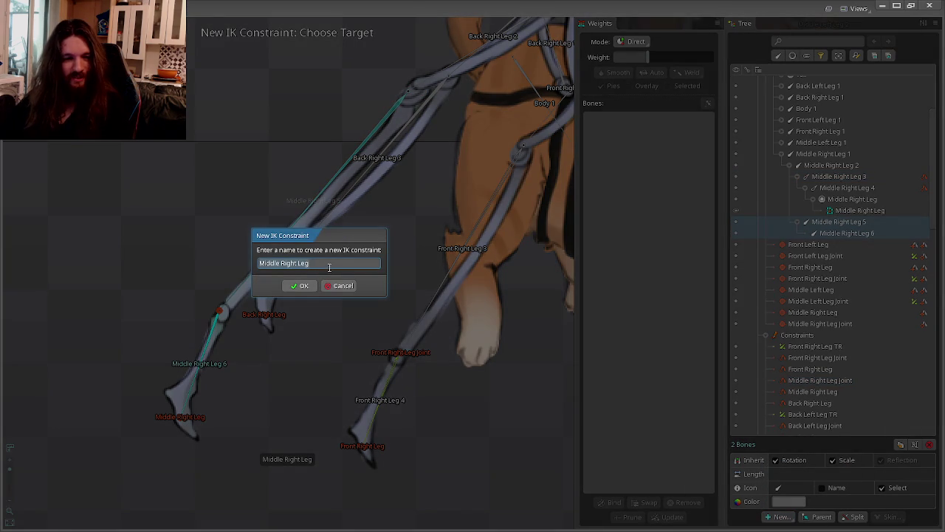
type(" Muscle")
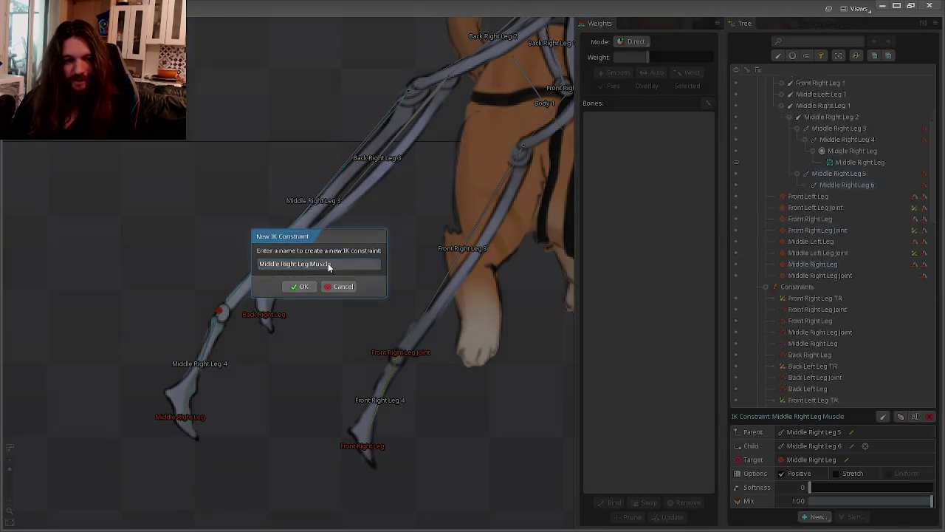
key("Return")
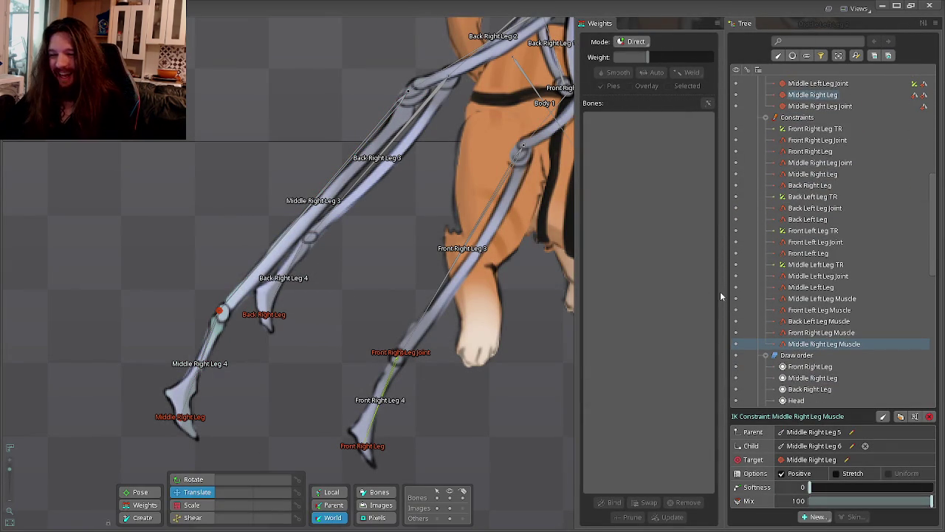
left_click(220, 313)
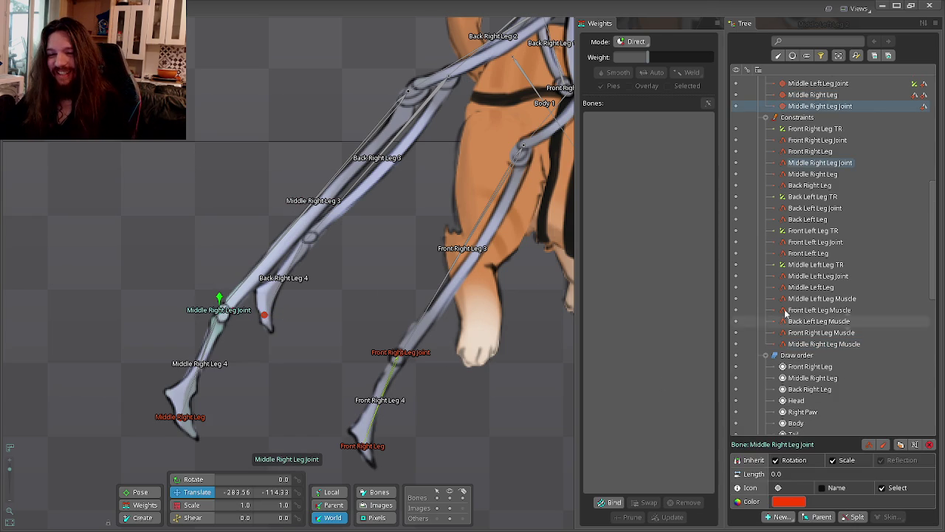
scroll(790, 306, "up", 2)
scroll(812, 280, "up", 3)
scroll(831, 259, "up", 2)
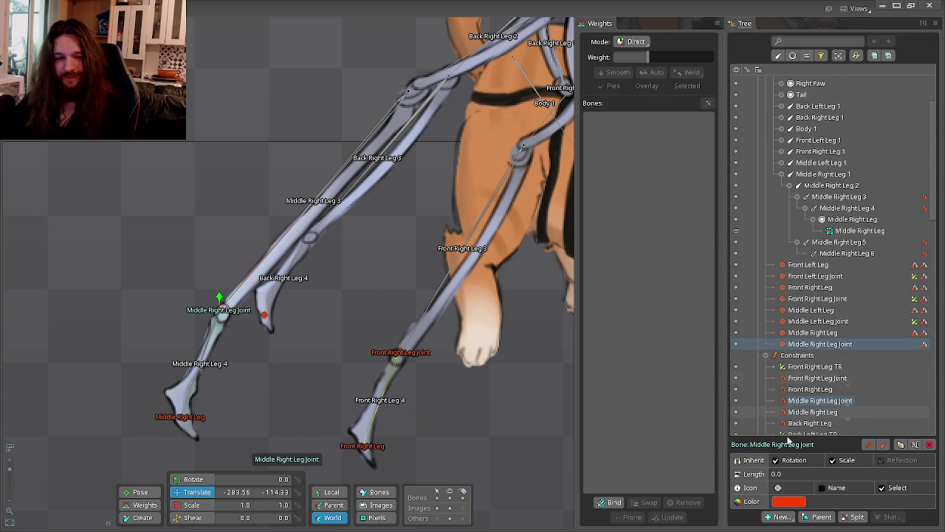
Add transform constraint Middle Right Leg TR targeting Middle Right Leg 6 with mix 100.
left_click(769, 517)
left_click(806, 501)
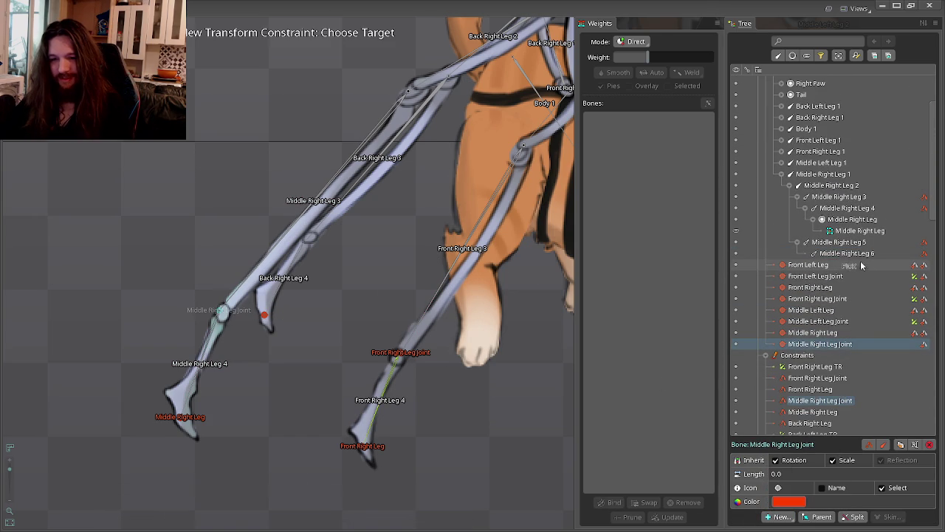
left_click(845, 253)
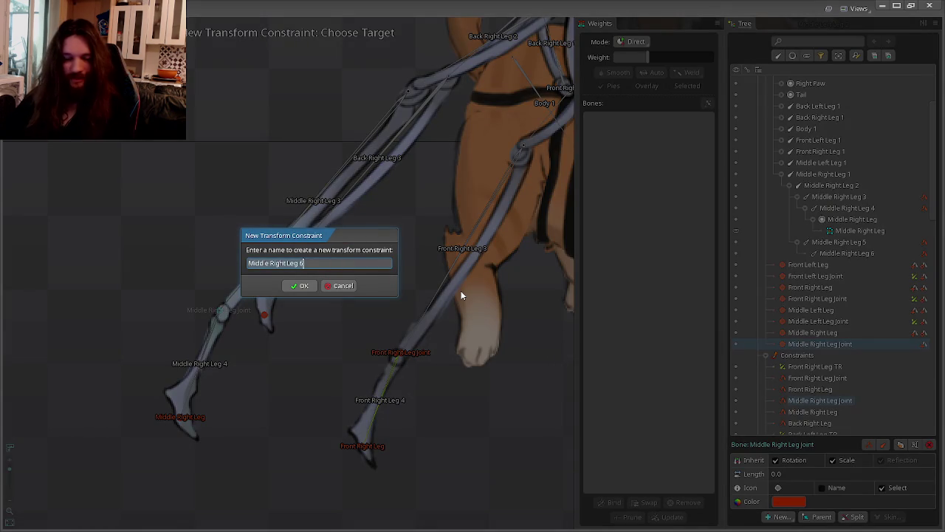
key("Return")
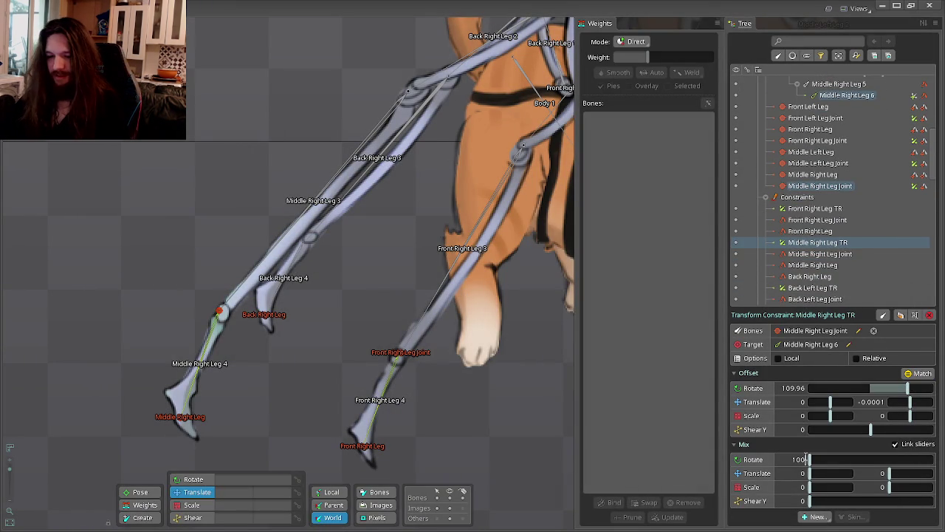
key("Return")
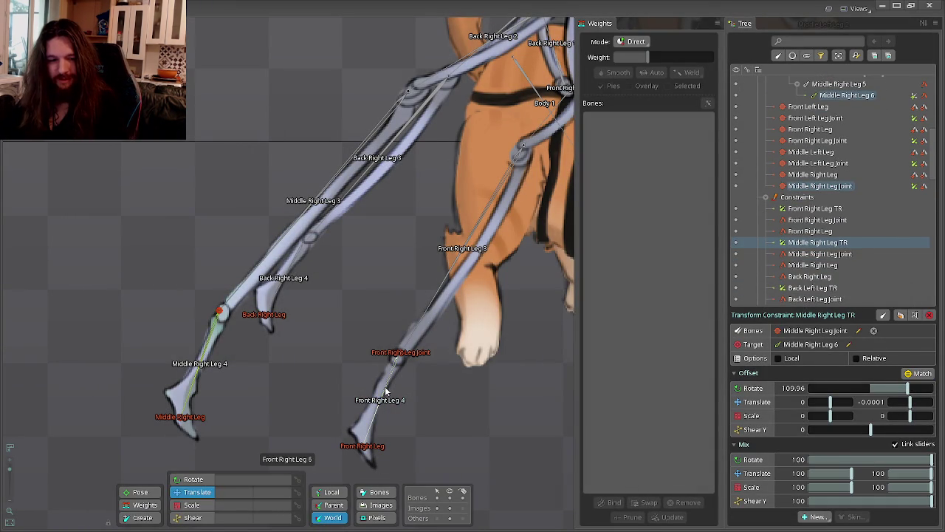
Select the Front Right Leg TR constraint and set its mix to 100.
left_click(382, 399)
scroll(748, 418, "down", 3)
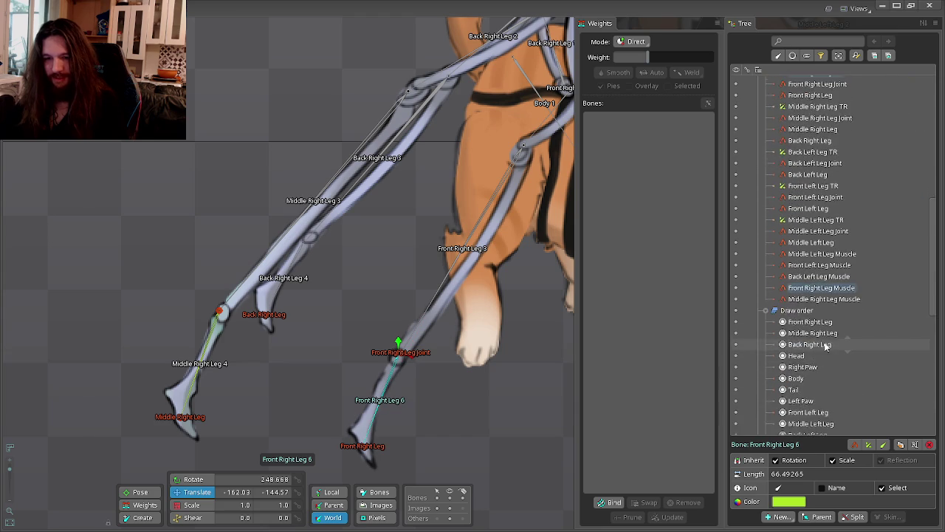
scroll(808, 347, "up", 2)
left_click(815, 321)
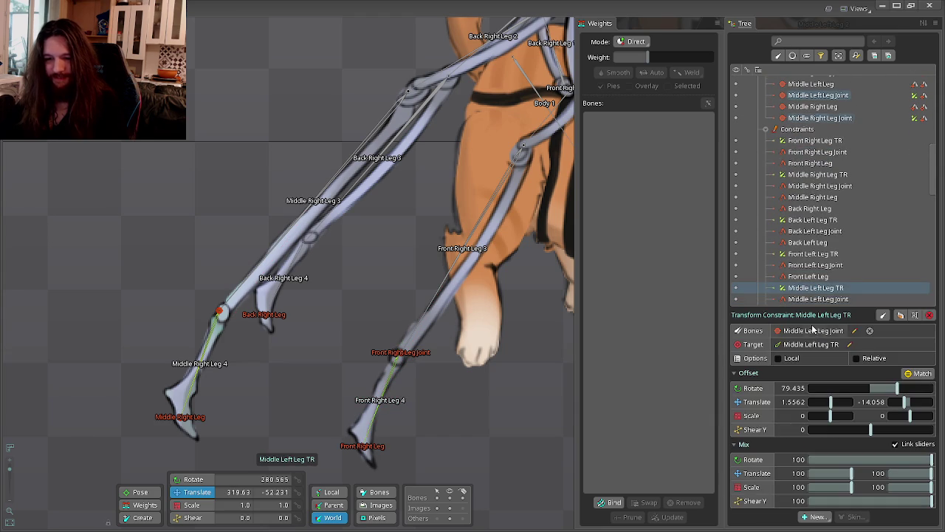
scroll(828, 267, "up", 1)
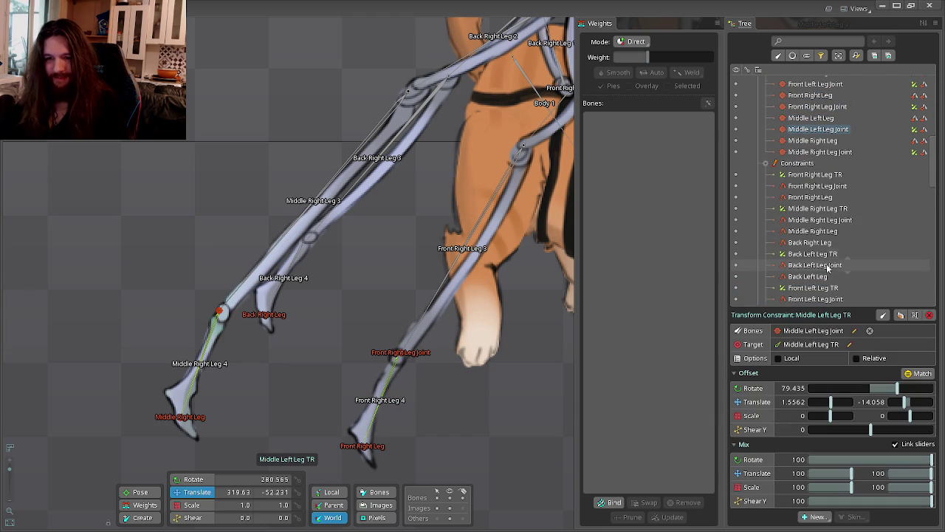
left_click(815, 174)
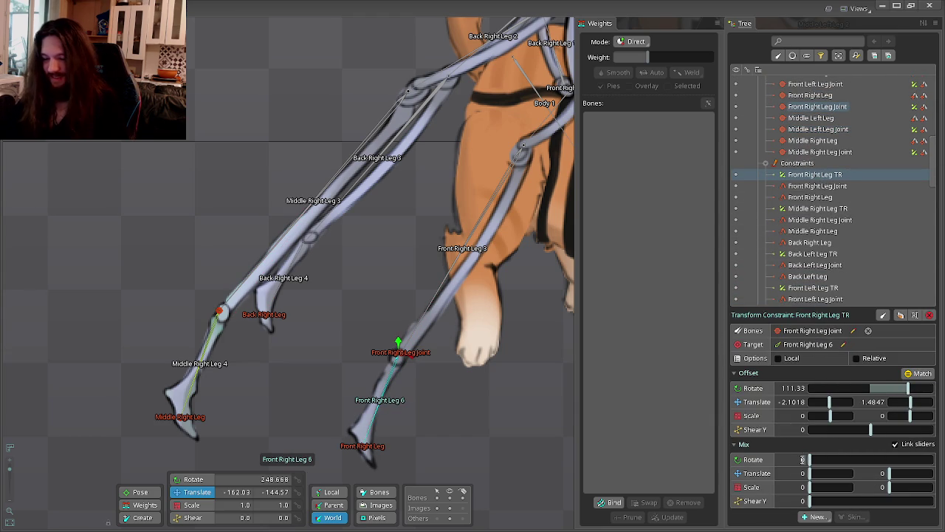
type("100")
key("Return")
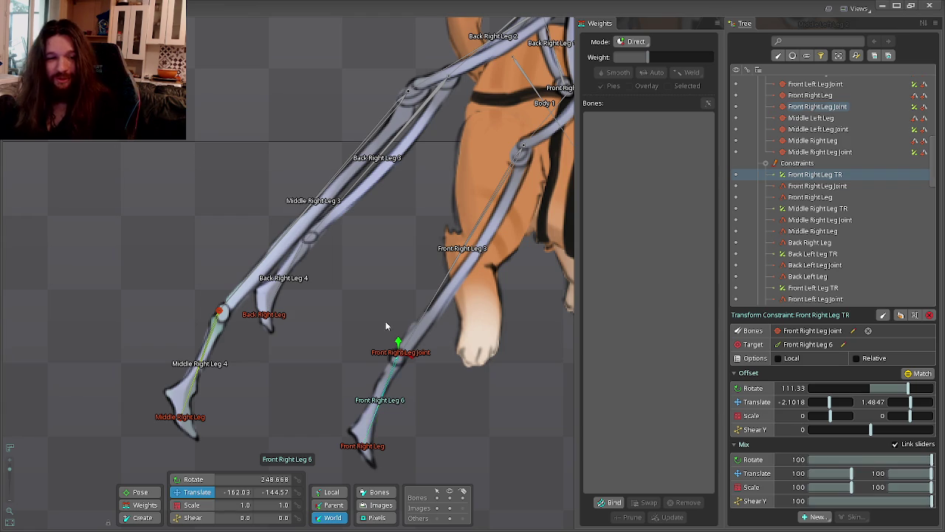
Deselect the constraint and switch the editor to Animate mode.
left_click(385, 325)
scroll(371, 266, "down", 2)
scroll(371, 266, "down", 2)
scroll(507, 201, "down", 2)
scroll(506, 201, "down", 1)
scroll(827, 295, "up", 4)
scroll(827, 295, "up", 4)
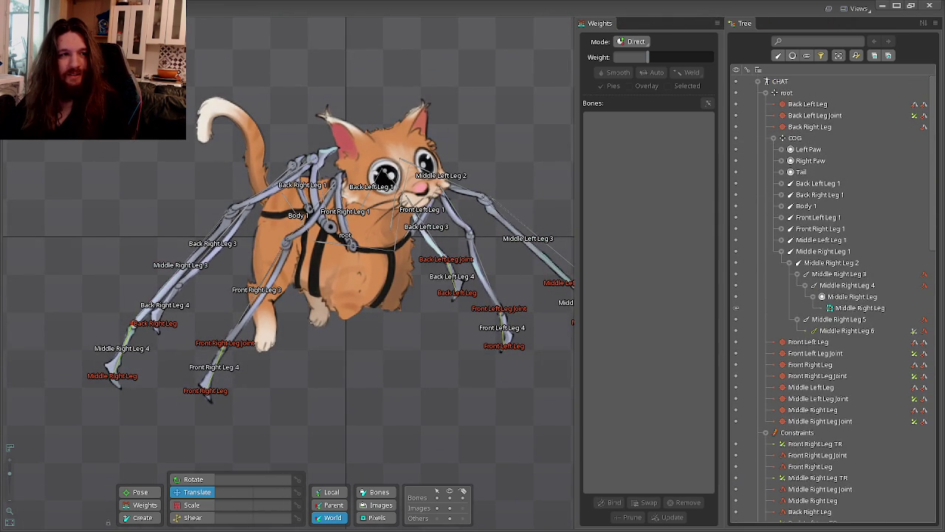
key("Tab")
Select the COG bone and drag the whole cat to see the legs follow.
left_click(796, 138)
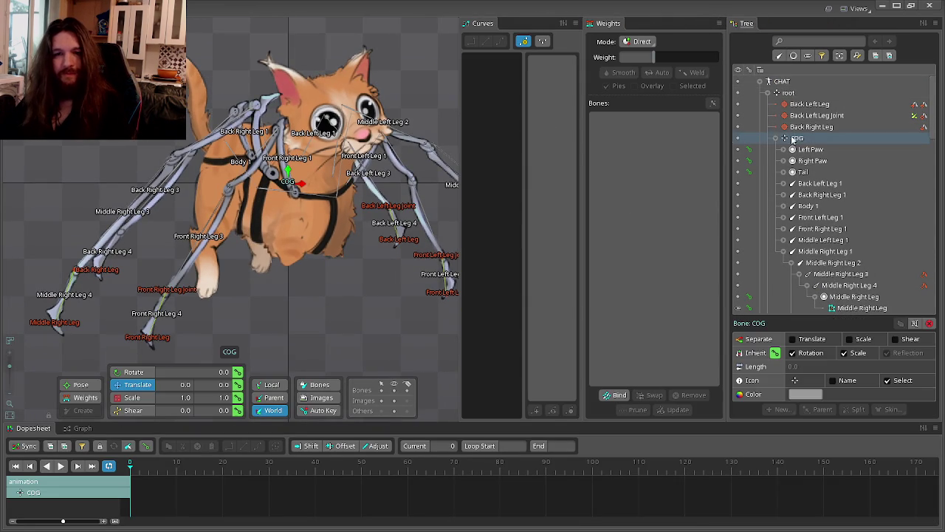
mouse_move(370, 276)
left_mouse_down()
mouse_move(353, 242)
mouse_move(253, 240)
mouse_move(372, 263)
mouse_move(257, 273)
mouse_move(269, 250)
mouse_move(276, 271)
mouse_move(262, 237)
mouse_move(337, 323)
mouse_move(323, 222)
mouse_move(311, 253)
mouse_move(382, 317)
mouse_move(248, 221)
mouse_move(164, 297)
mouse_move(155, 321)
mouse_move(346, 269)
mouse_move(301, 330)
mouse_move(313, 342)
mouse_move(422, 372)
mouse_move(485, 373)
mouse_move(510, 310)
mouse_move(453, 229)
mouse_move(345, 183)
mouse_move(316, 272)
mouse_move(338, 208)
mouse_move(439, 254)
mouse_move(462, 331)
mouse_move(458, 307)
mouse_move(487, 325)
mouse_move(497, 300)
mouse_move(416, 218)
mouse_move(313, 201)
mouse_move(392, 206)
mouse_move(462, 311)
mouse_move(411, 149)
mouse_move(450, 217)
mouse_move(505, 268)
mouse_move(398, 306)
mouse_move(381, 228)
mouse_move(422, 162)
mouse_move(445, 80)
mouse_move(446, 5)
mouse_move(405, 149)
mouse_move(394, 278)
mouse_move(374, 148)
mouse_move(266, 234)
mouse_move(207, 251)
mouse_move(344, 291)
mouse_move(278, 237)
mouse_move(248, 353)
mouse_move(309, 225)
mouse_move(340, 349)
mouse_move(337, 301)
mouse_move(358, 372)
mouse_move(327, 200)
mouse_move(282, 287)
mouse_move(229, 344)
mouse_move(127, 400)
mouse_move(314, 421)
mouse_move(354, 382)
mouse_move(393, 266)
left_mouse_up()
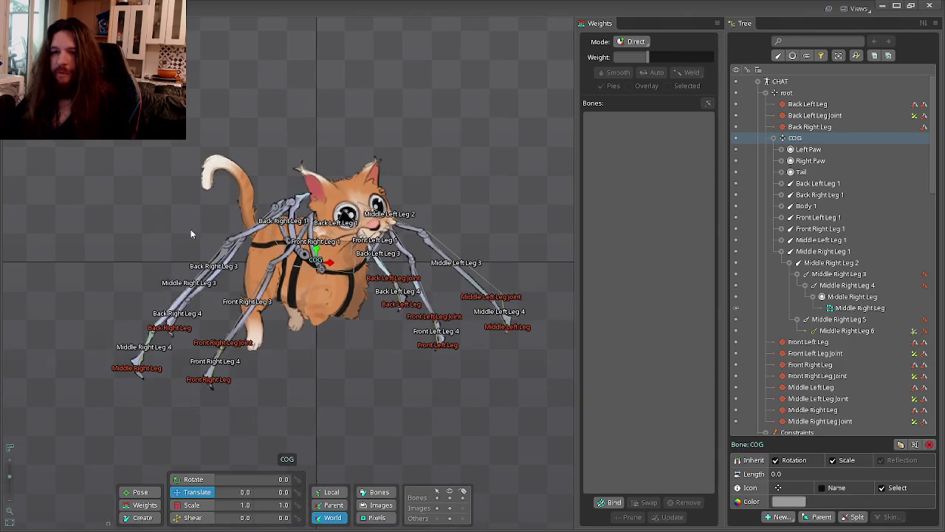
Select the Back Right Leg 2 bone and save the project.
left_click(209, 290)
scroll(208, 290, "up", 1)
scroll(208, 290, "up", 4)
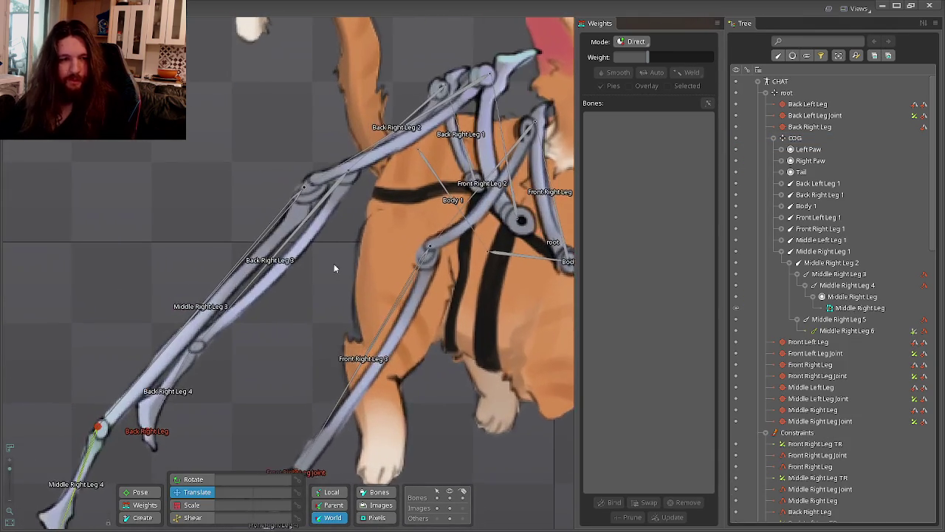
left_click(374, 156)
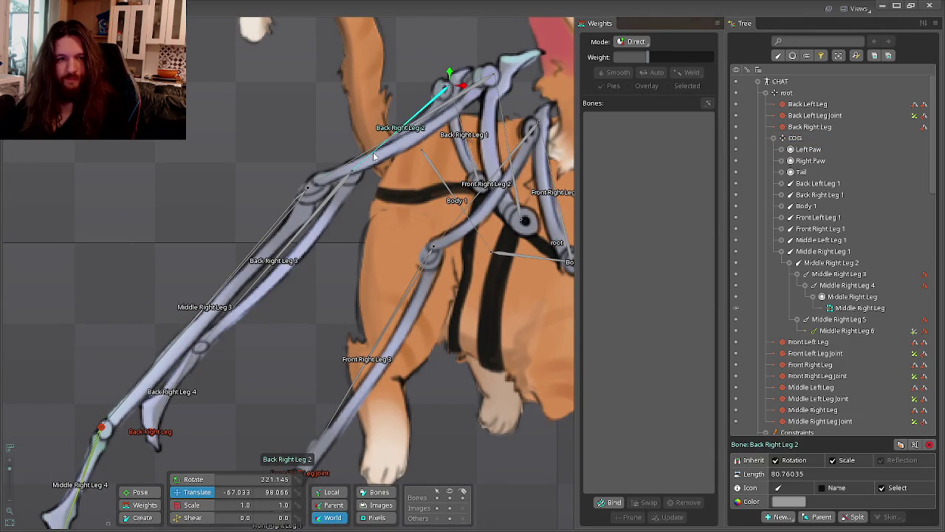
scroll(827, 325, "down", 3)
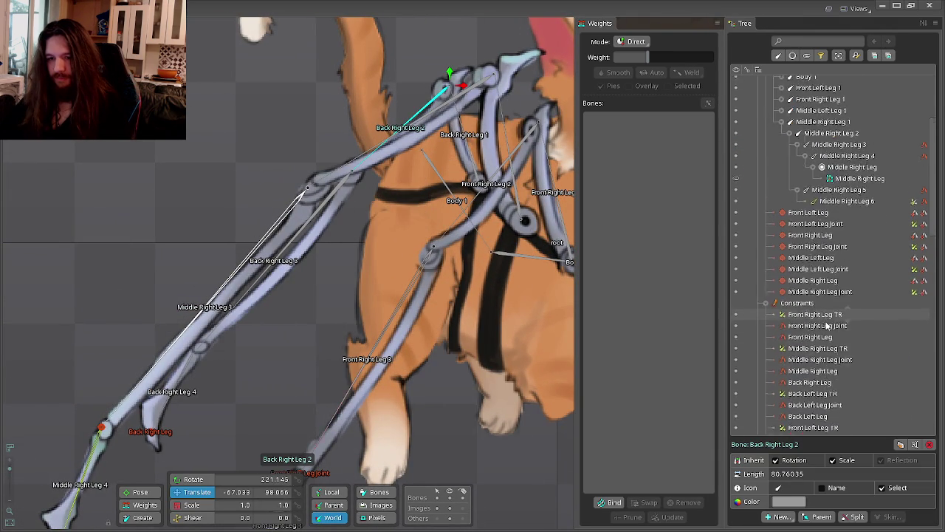
scroll(831, 295, "down", 3)
scroll(827, 257, "up", 3)
scroll(813, 256, "up", 3)
scroll(797, 256, "up", 3)
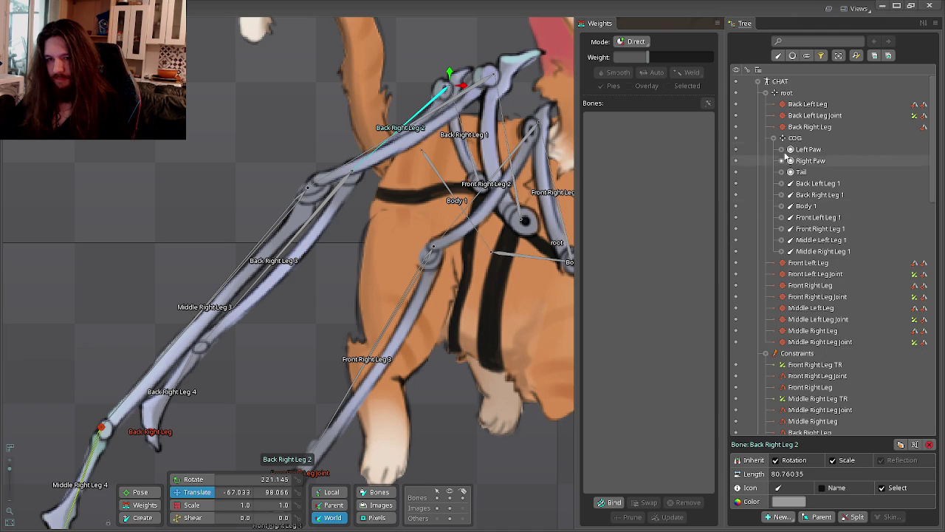
scroll(812, 298, "down", 4)
scroll(812, 295, "up", 2)
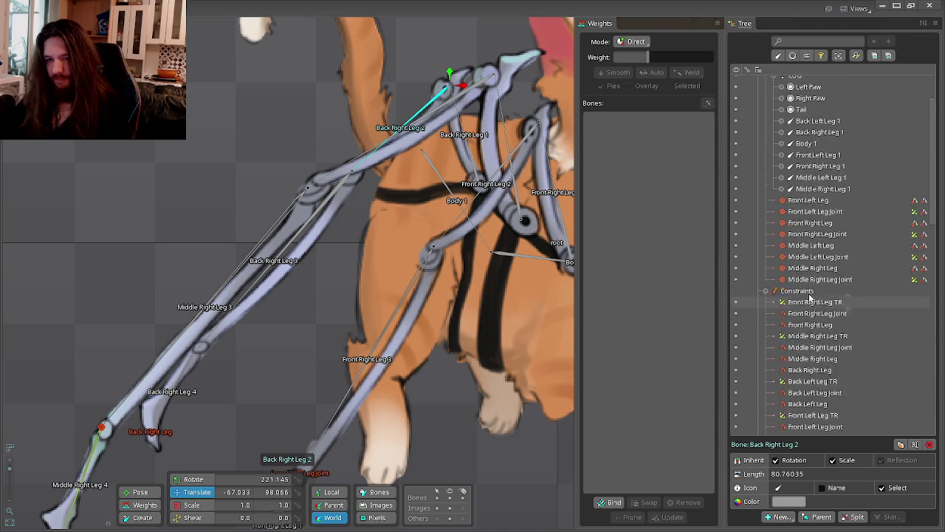
scroll(812, 280, "up", 2)
key("ctrl+s")
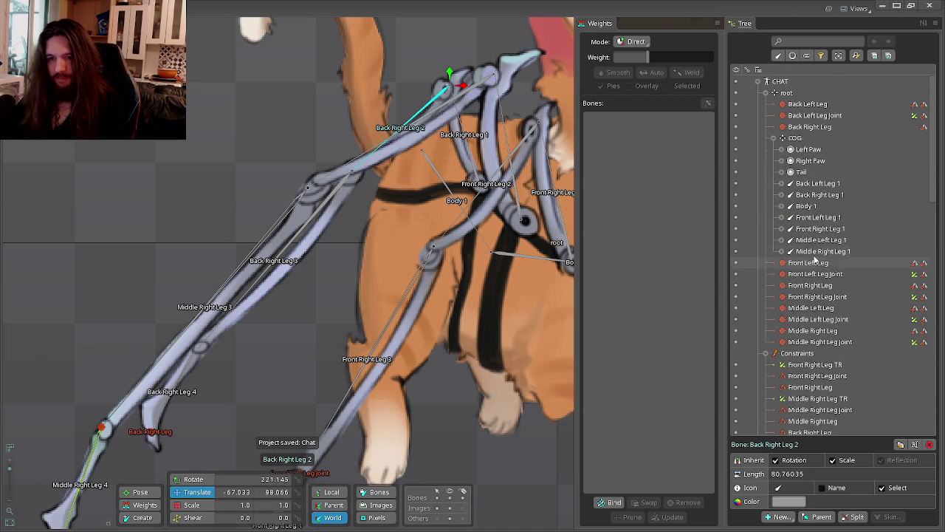
Create an IK constraint on Back Right Leg 3 named Back Right Leg Joint.
left_click(780, 194)
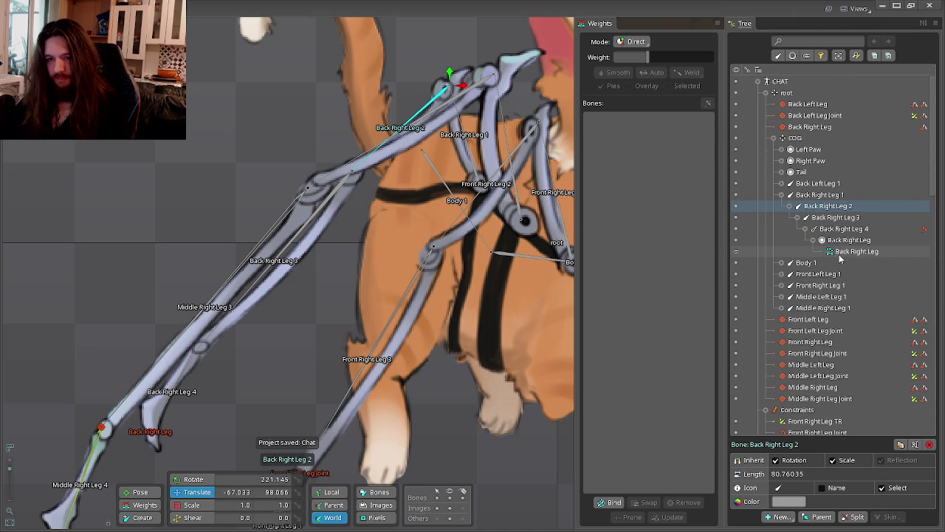
mouse_move(830, 251)
left_click(830, 241)
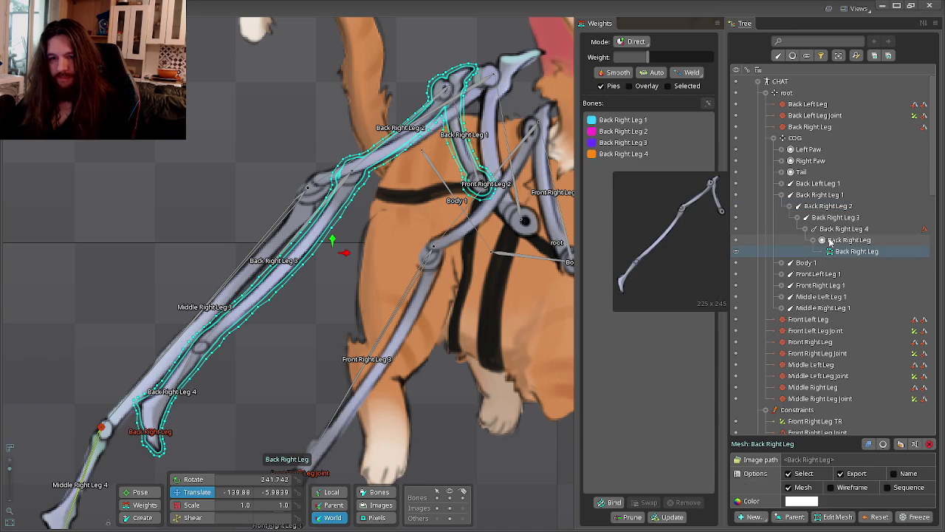
left_click(827, 229)
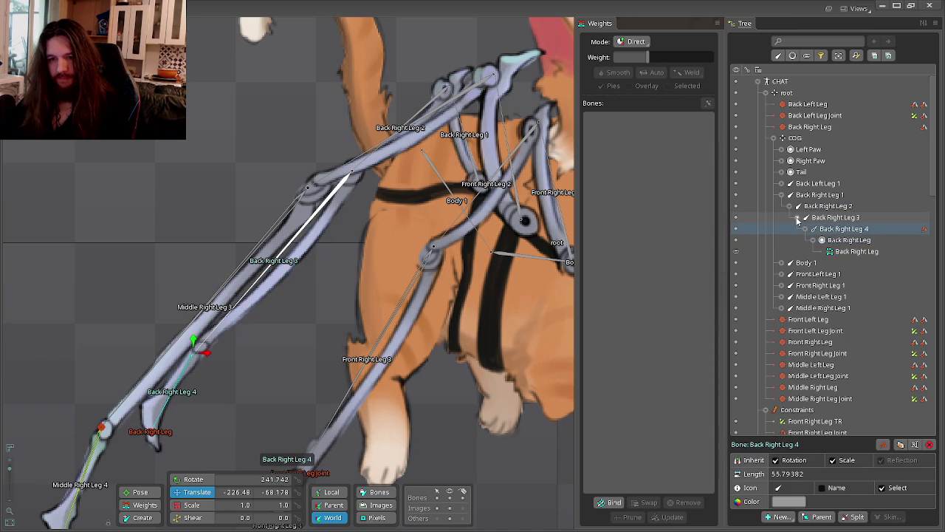
left_click(835, 217)
left_click(779, 516)
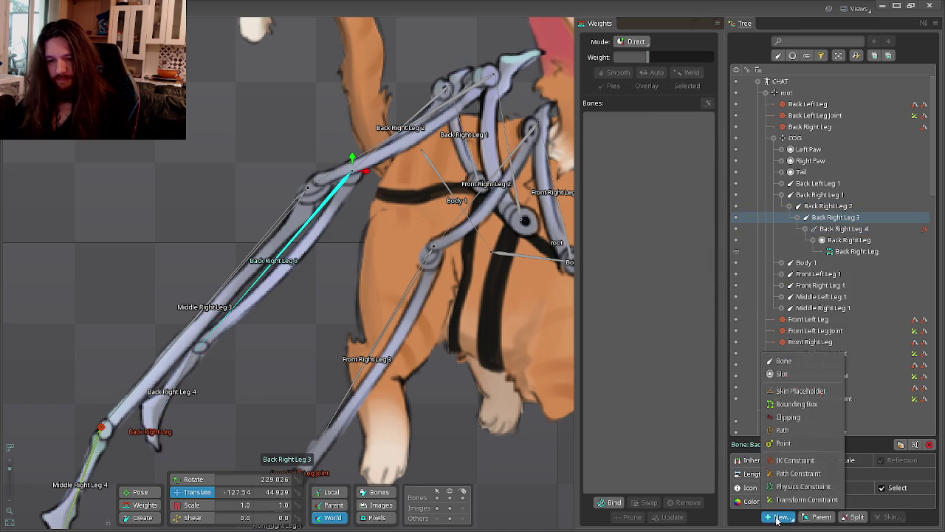
left_click(790, 468)
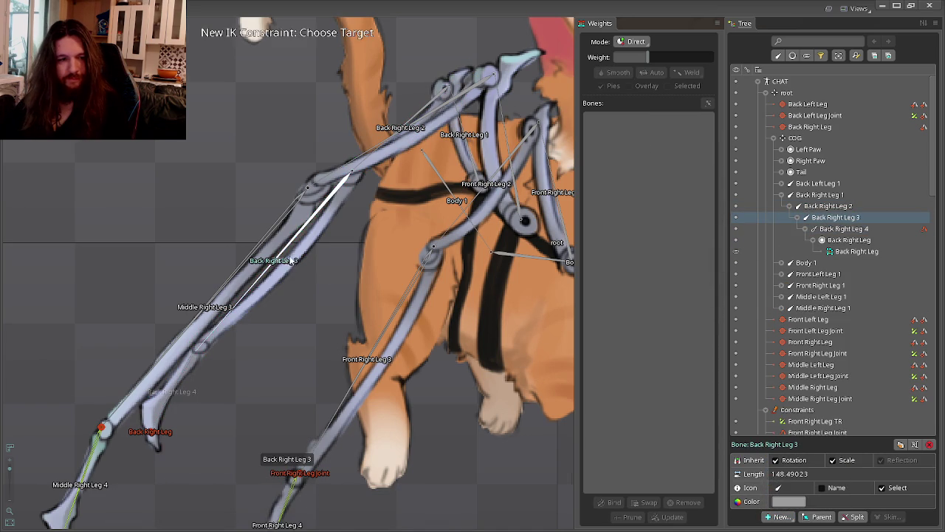
scroll(276, 255, "up", 3)
scroll(277, 253, "up", 2)
left_click(279, 253)
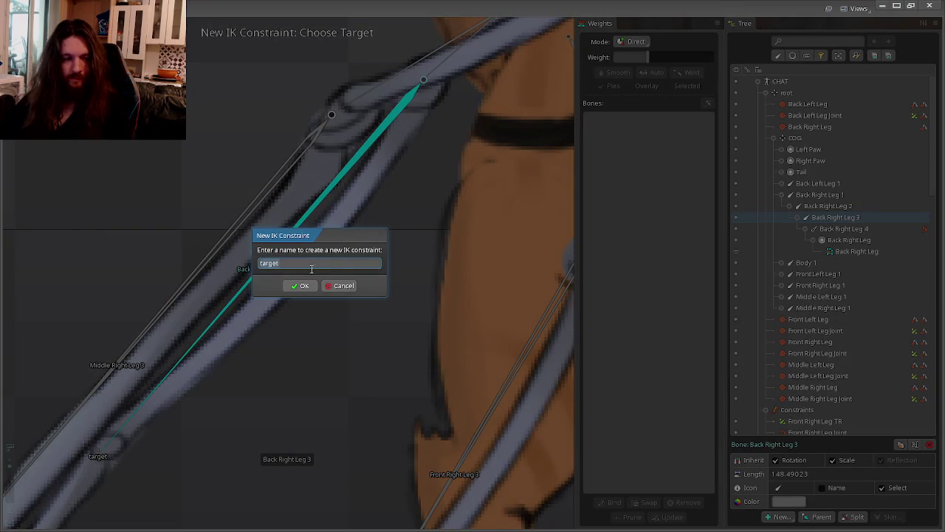
type("Back Right Leg Join")
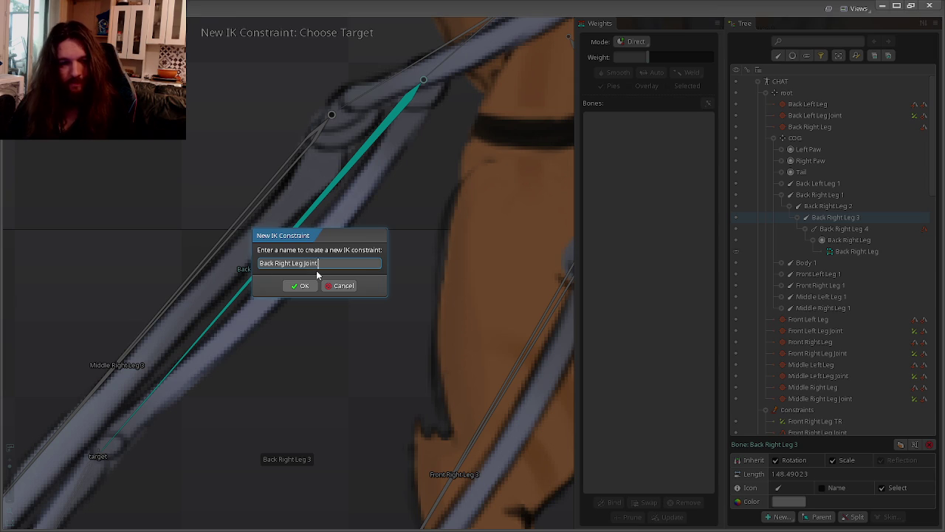
key("Return")
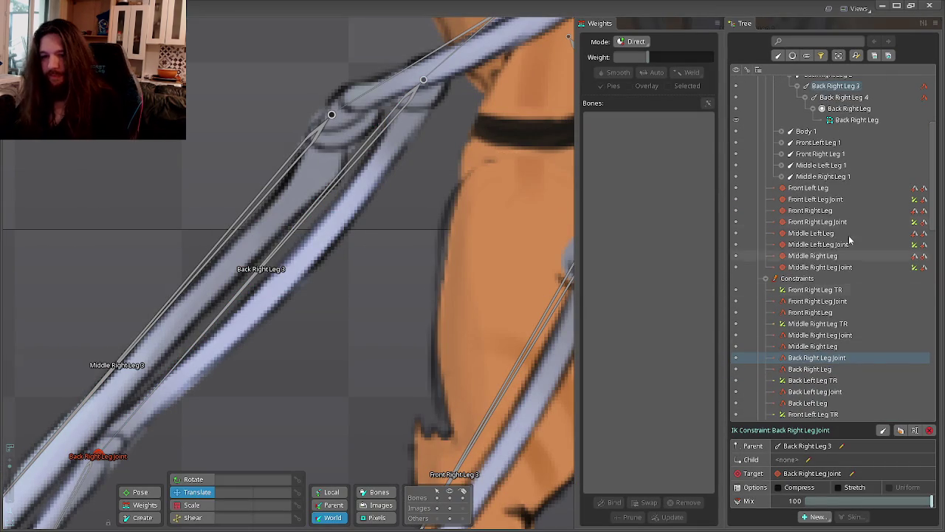
Copy-paste the leg bones, delete the duplicated slot, and select new Back Right Leg 5 and 6.
scroll(849, 240, "up", 2)
scroll(849, 240, "up", 2)
left_click(838, 221)
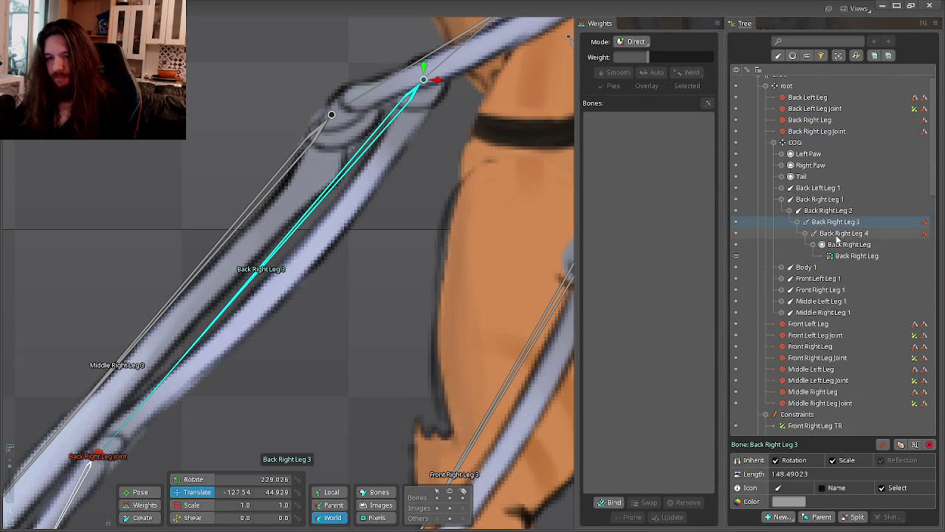
key("ctrl+c")
key("ctrl+v")
left_click(849, 289)
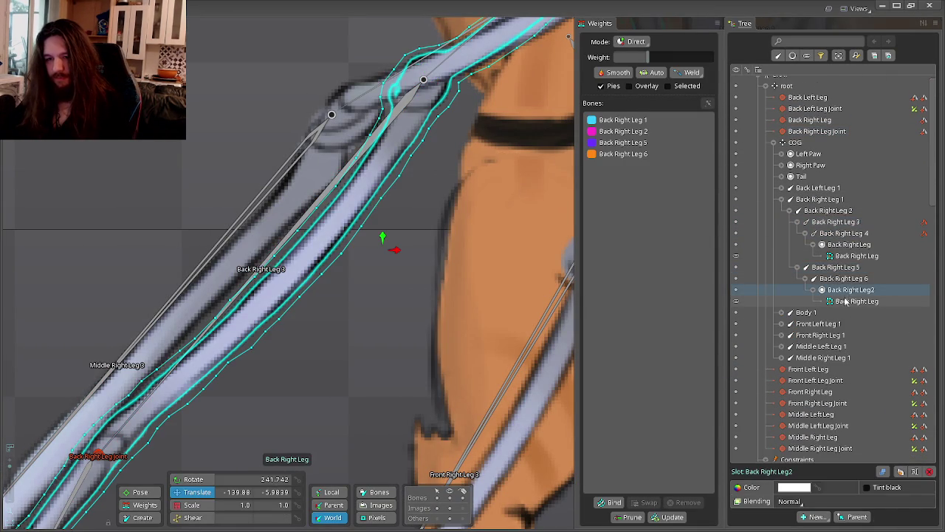
key("Delete")
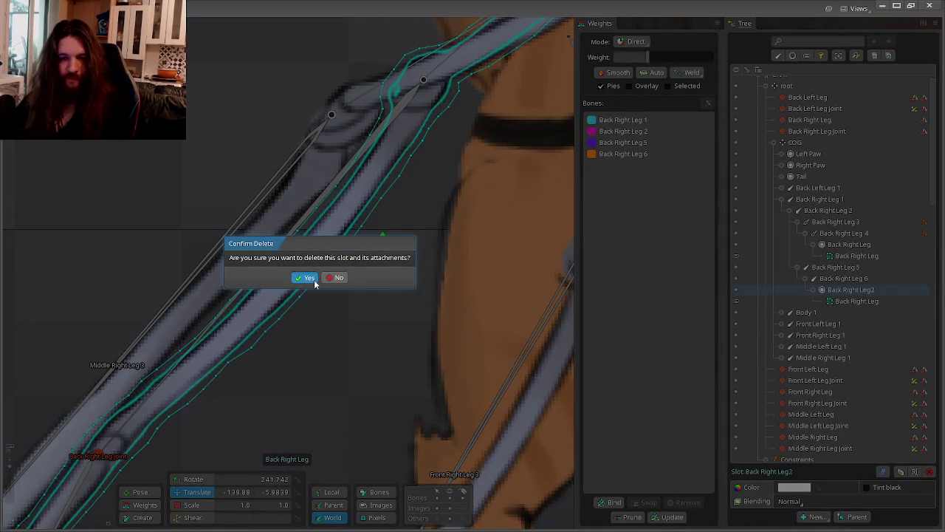
left_click(306, 278)
left_click(835, 267)
left_click(838, 278, "ctrl")
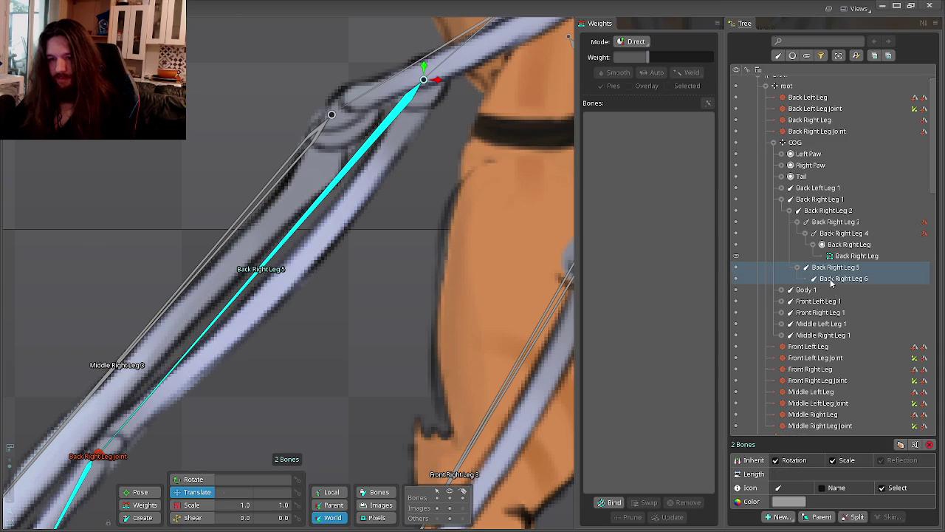
Attempt an IK constraint on the two bones targeting Middle Right Leg, then cancel after the name conflict.
left_click(790, 520)
left_click(793, 463)
scroll(504, 341, "down", 5)
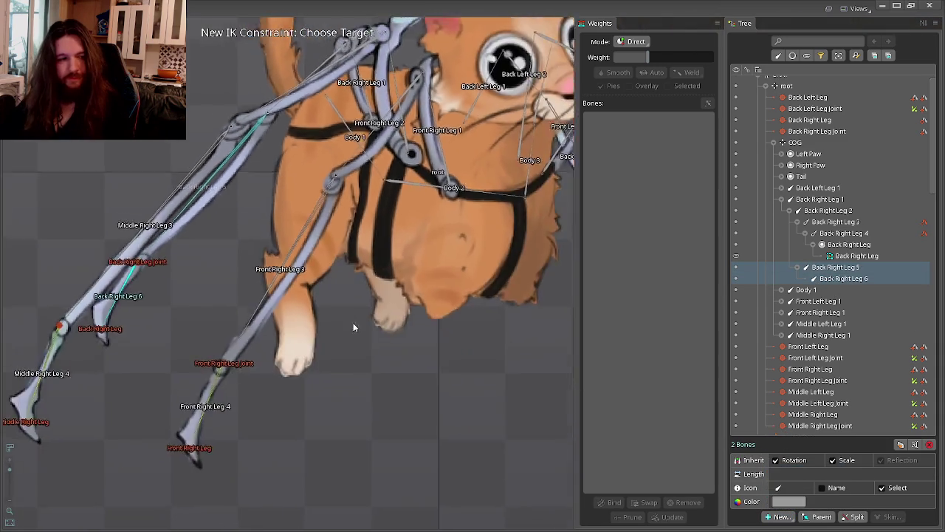
scroll(317, 355, "up", 2)
scroll(285, 380, "up", 3)
scroll(299, 380, "up", 2)
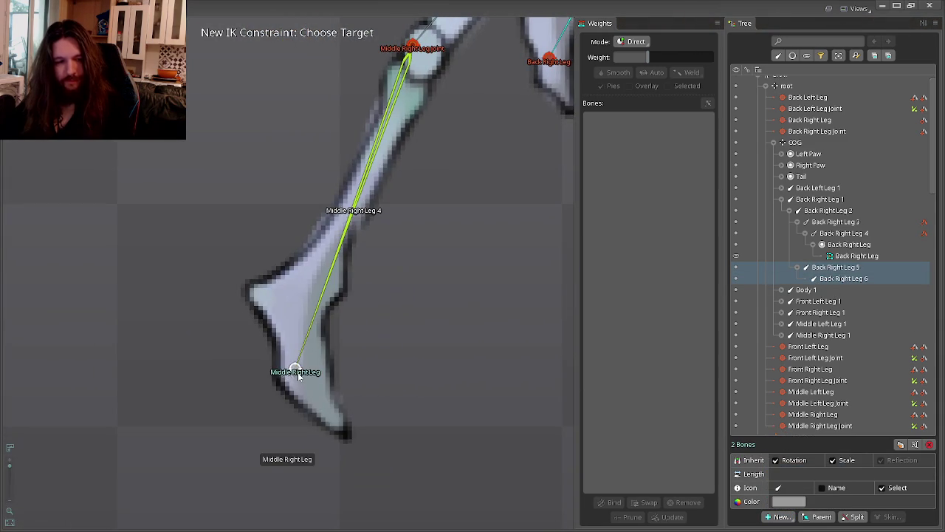
left_click(298, 376)
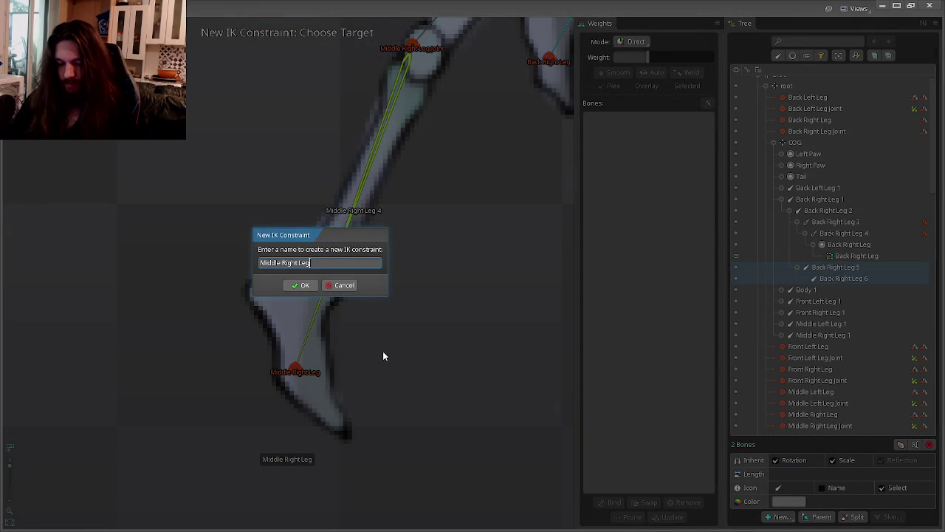
type("Joint")
key("Return")
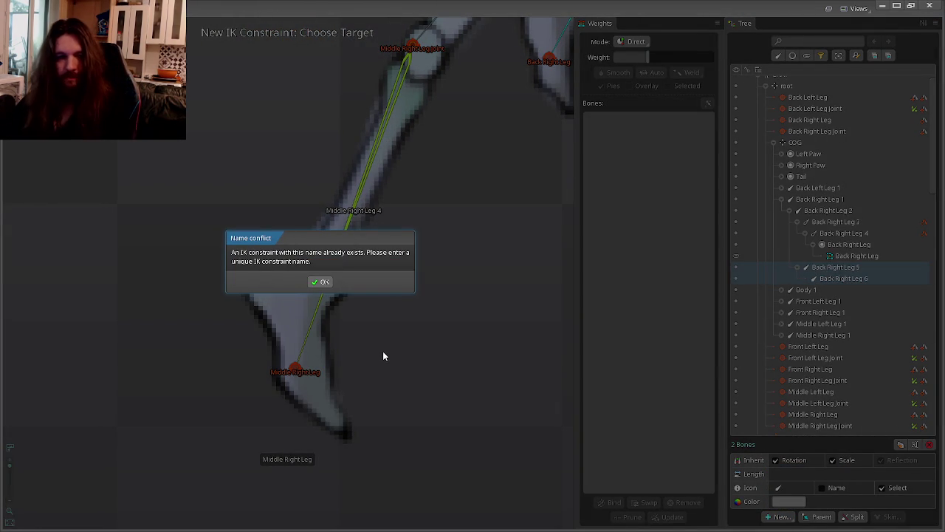
left_click(322, 281)
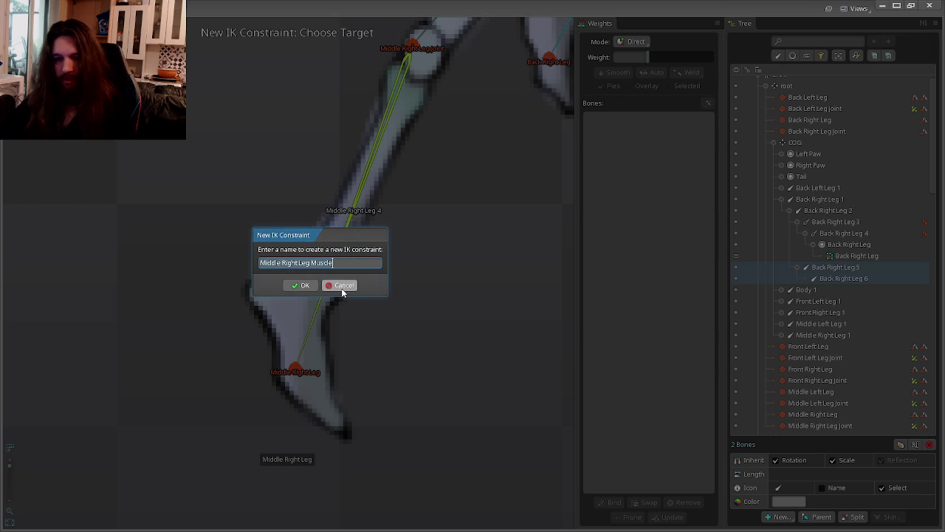
left_click(353, 288)
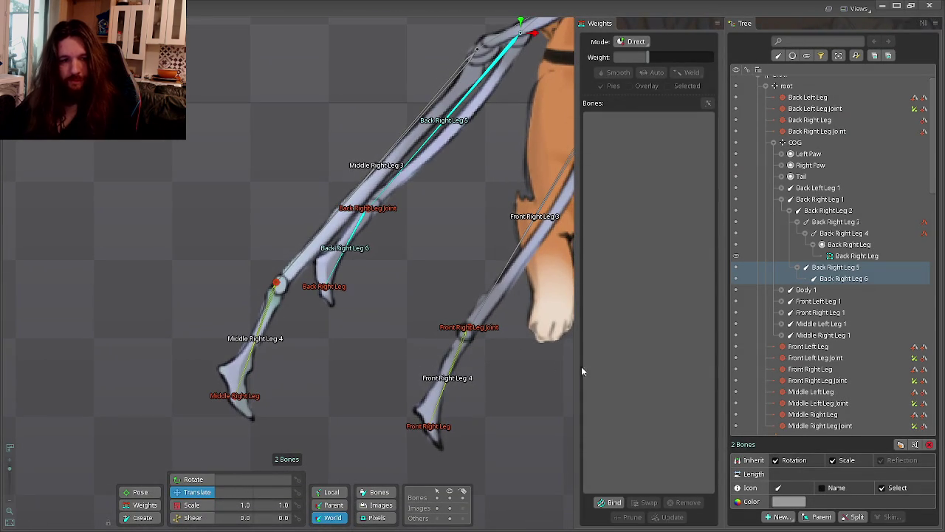
Create the Back Right Leg Muscle IK constraint targeting the Back Right Leg bone.
left_click(773, 515)
left_click(801, 470)
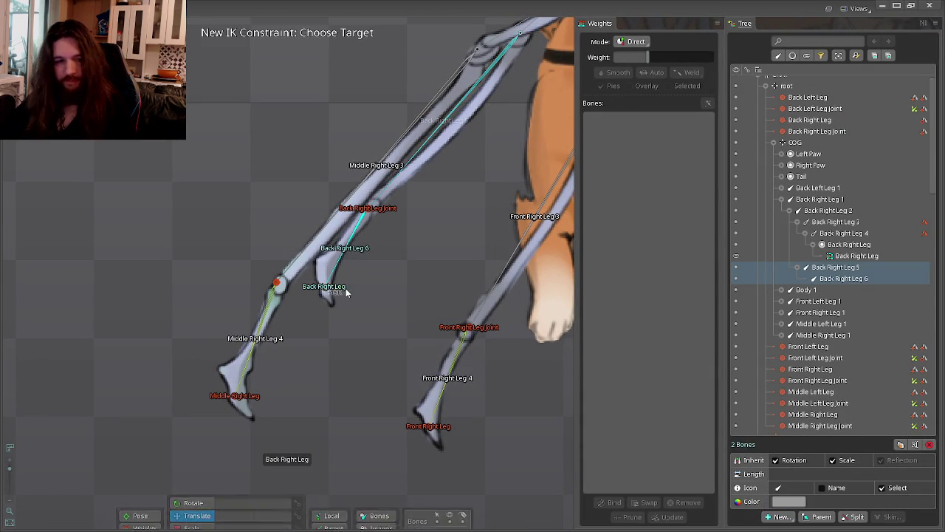
left_click(340, 287)
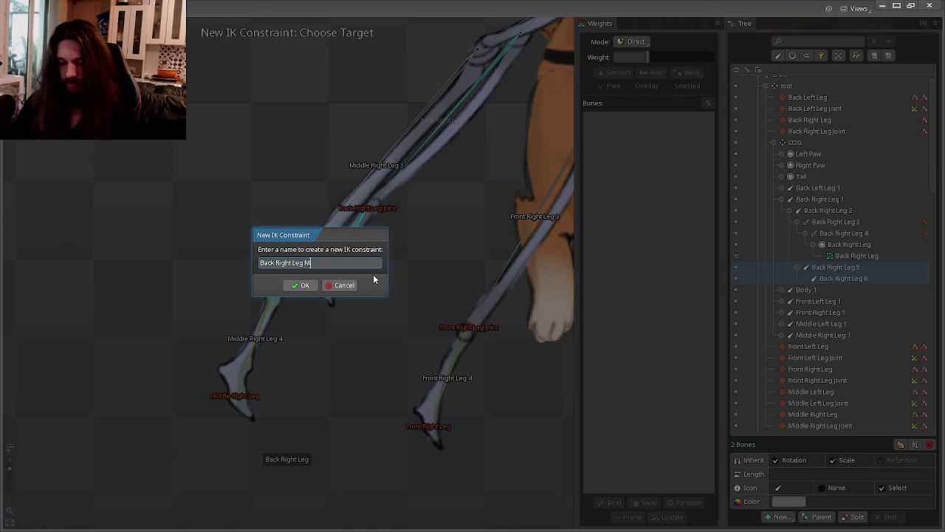
type("le")
key("Return")
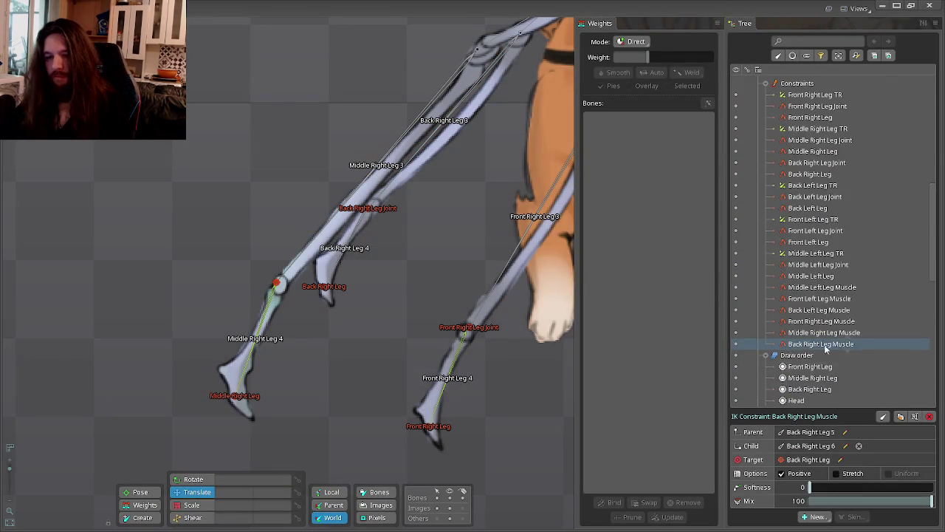
Select the Back Right Leg Joint bone and begin a new transform constraint on it.
scroll(382, 225, "up", 2)
scroll(381, 225, "up", 3)
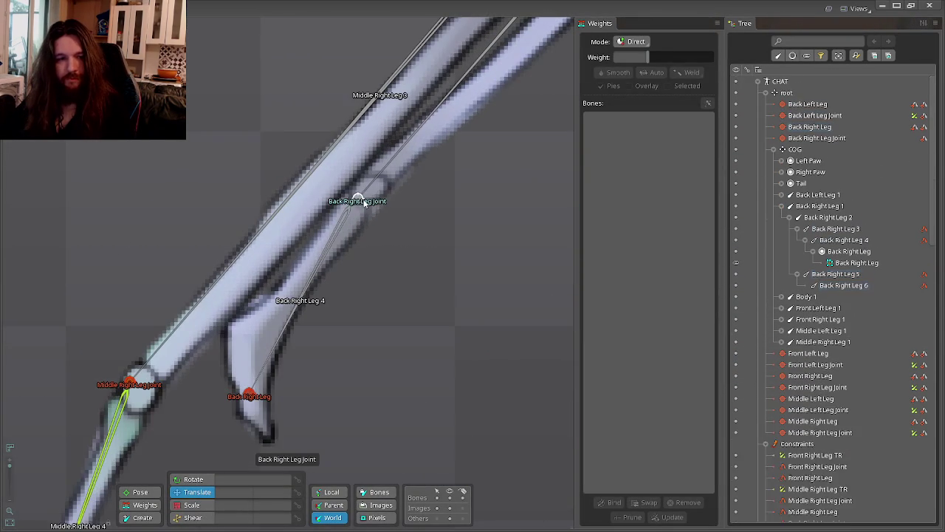
left_click(379, 219)
left_click(779, 516)
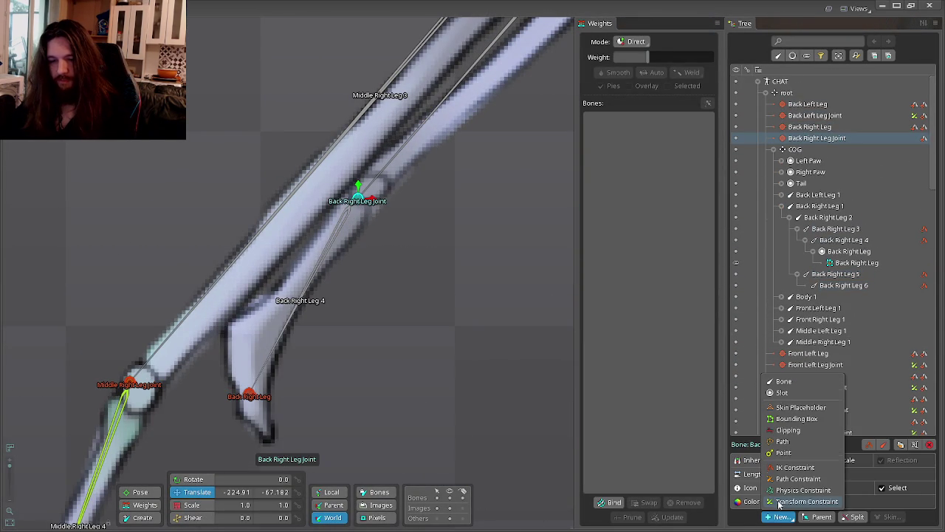
left_click(780, 502)
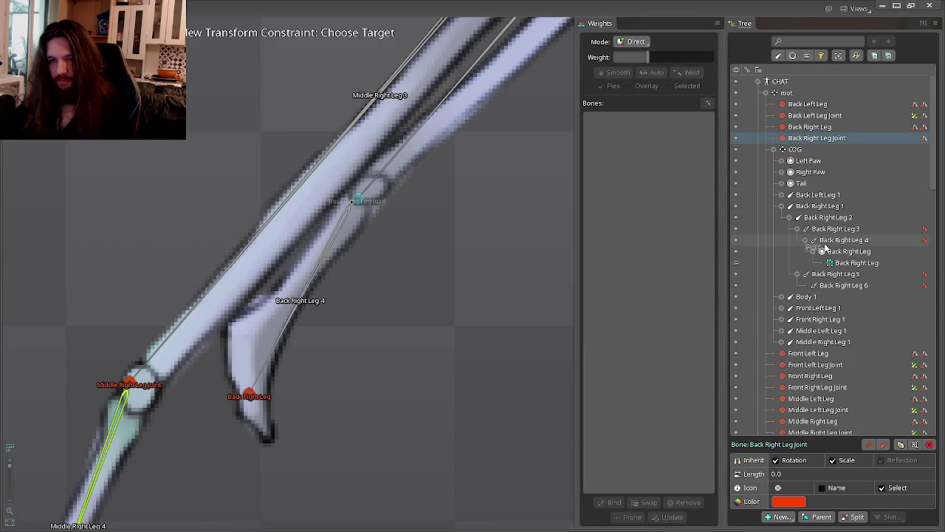
Name the transform constraint Back Right Leg TR, target Back Right Leg 6, match offsets, set Mix to 100.
left_click(840, 288)
type("Back Right Leg T")
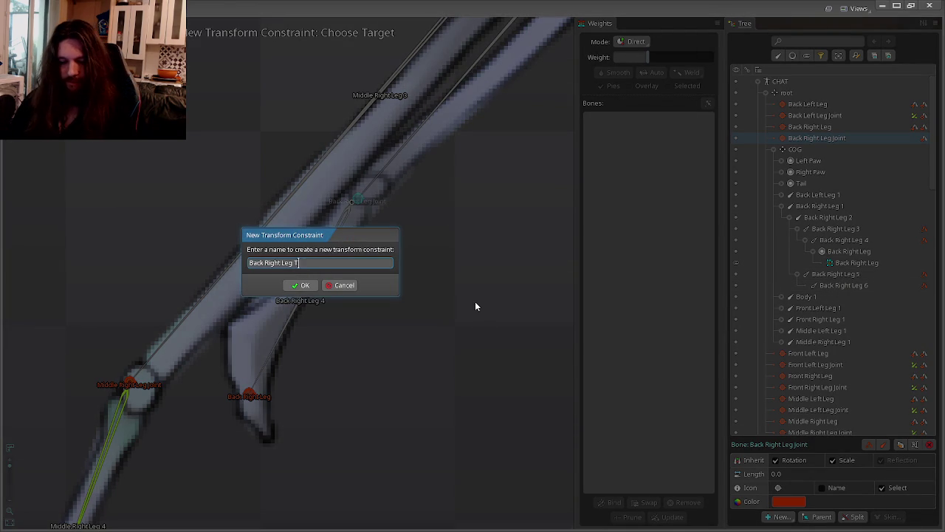
type("R")
key("Return")
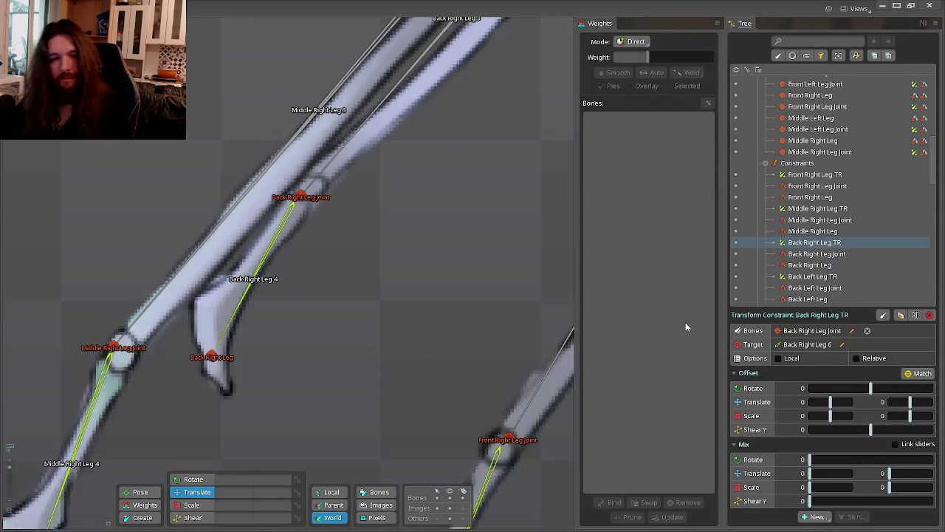
left_click(917, 377)
left_click_drag(810, 459, 934, 459)
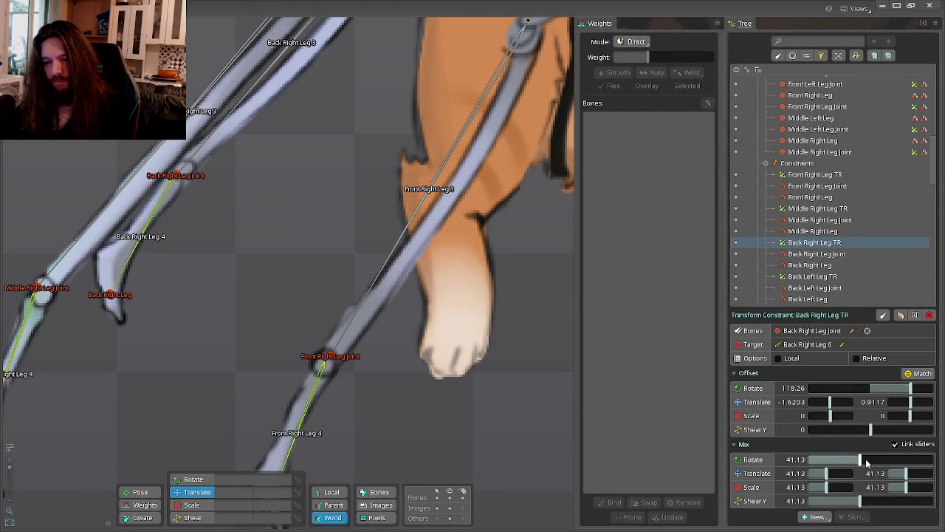
Clear the selection, switch to the rotate tool, save the project, and enter animate mode.
left_click(509, 366)
scroll(510, 362, "down", 2)
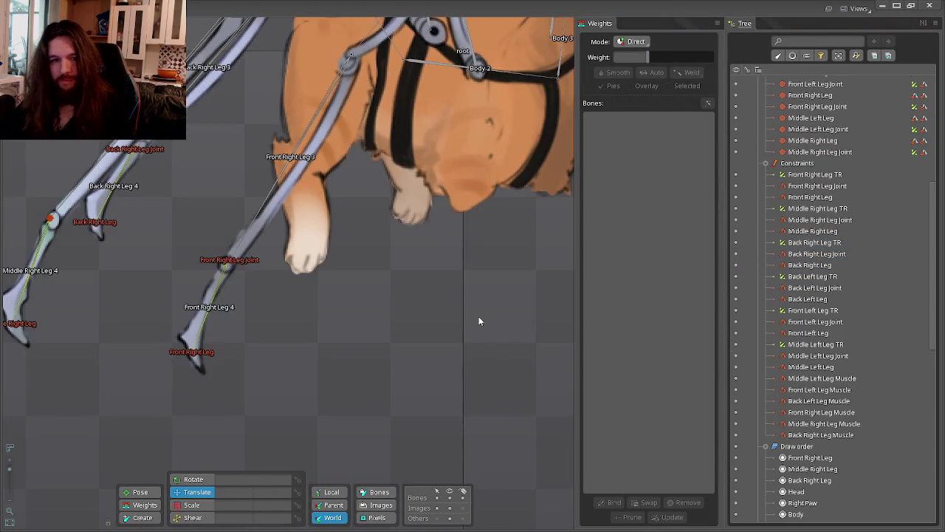
scroll(478, 316, "down", 2)
scroll(451, 310, "down", 1)
key("c")
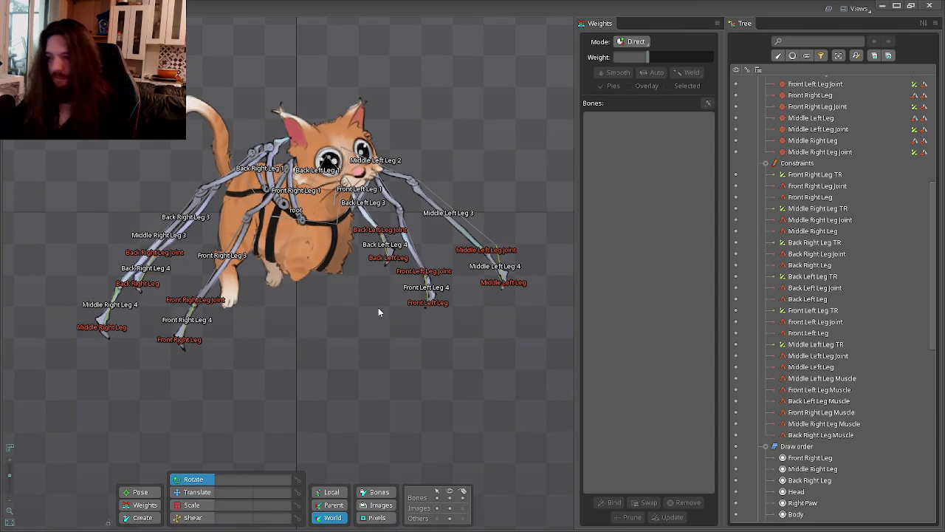
key("ctrl+s")
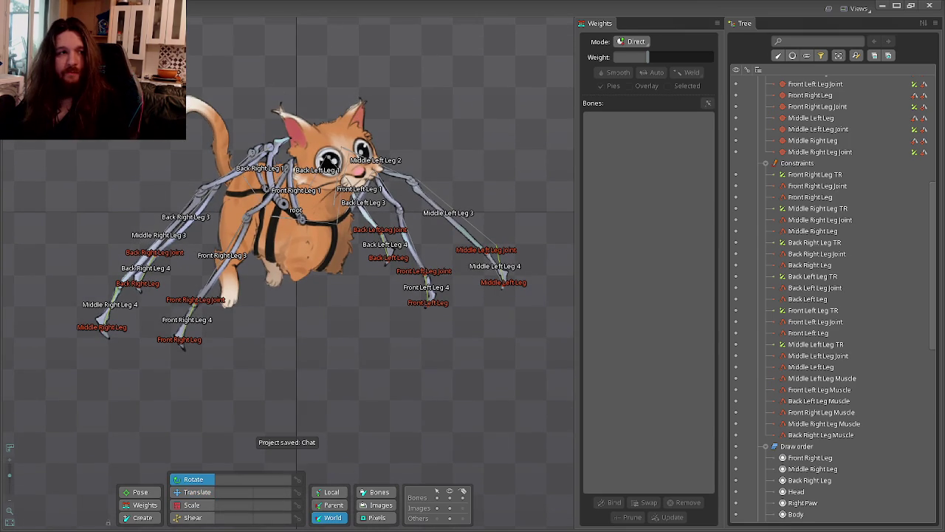
key("Tab")
Rotate then move the COG to test the constrained legs, undo the rotation, and return to setup mode.
scroll(812, 184, "up", 10)
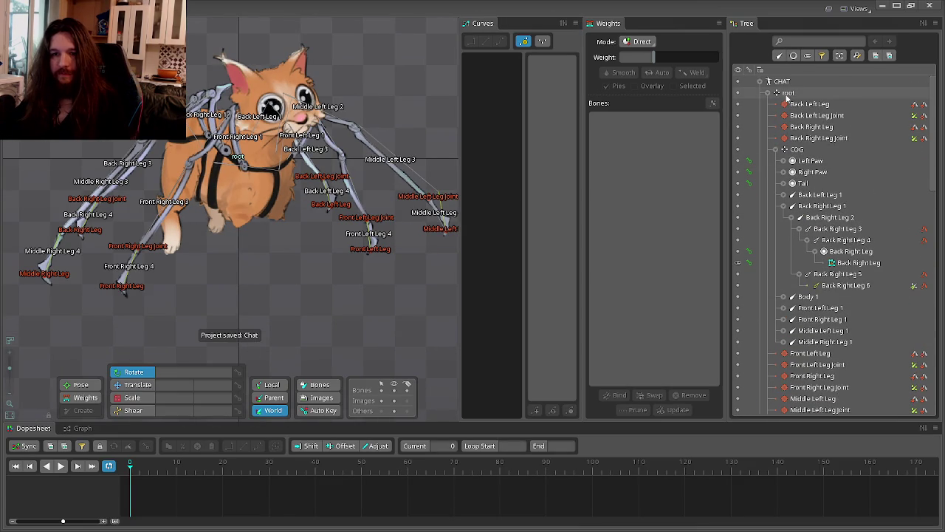
left_click(796, 149)
mouse_move(358, 297)
left_mouse_down()
mouse_move(214, 191)
mouse_move(217, 199)
left_mouse_up()
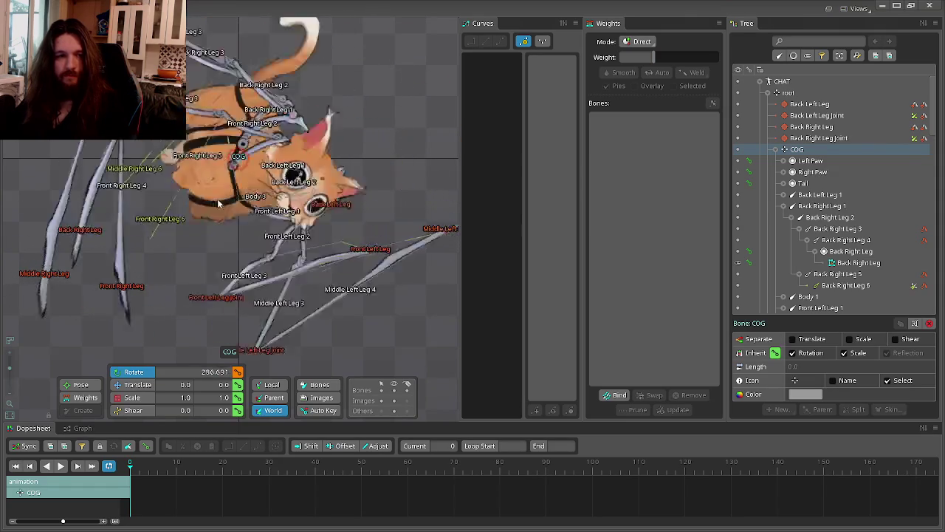
key("ctrl+z")
key("v")
mouse_move(277, 324)
left_mouse_down()
mouse_move(239, 264)
mouse_move(238, 242)
left_mouse_up()
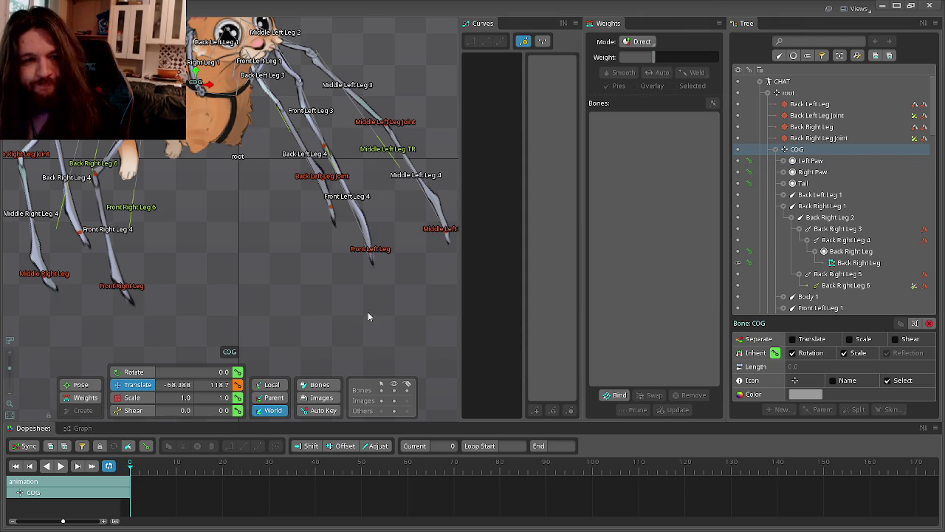
left_click_drag(276, 282, 306, 354)
key("Tab")
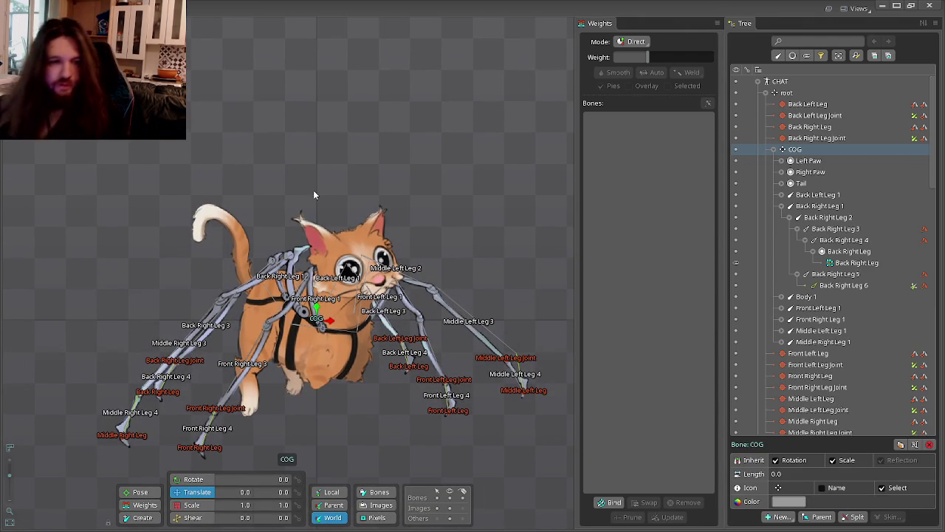
Draw bones Body 5–8 along the tail from Body 1, then select Body 5 in the tree.
left_click_drag(315, 290, 356, 276)
scroll(355, 276, "up", 3)
scroll(338, 214, "up", 2)
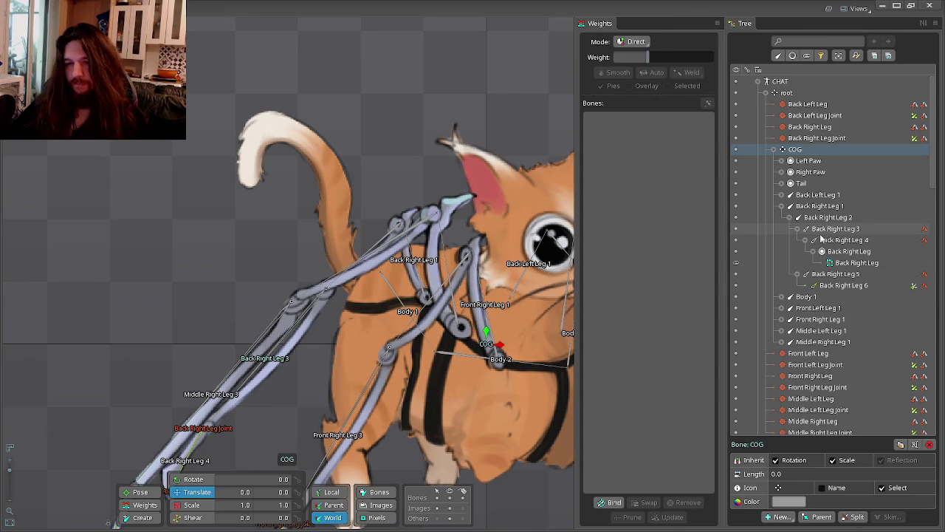
left_click(809, 297)
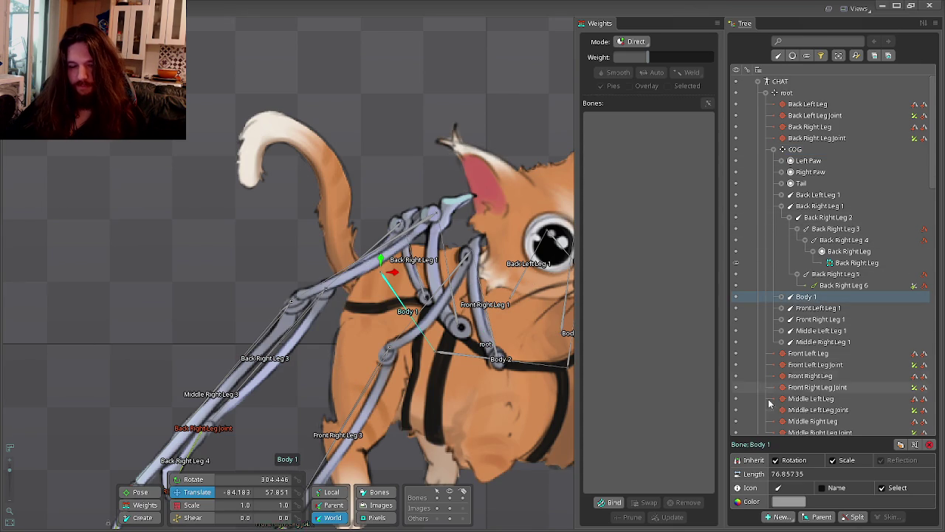
key("b")
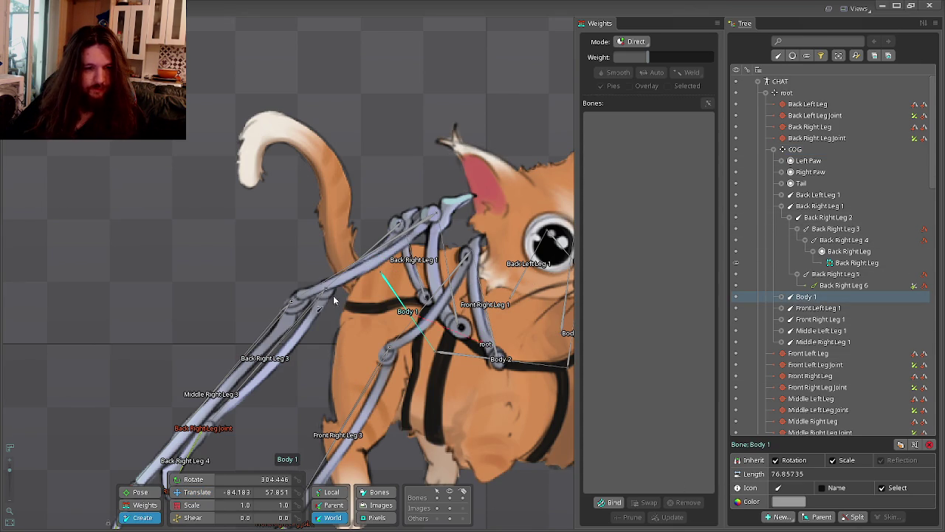
mouse_move(374, 275)
left_mouse_down()
mouse_move(341, 262)
mouse_move(330, 165)
mouse_move(268, 128)
mouse_move(258, 138)
left_mouse_up()
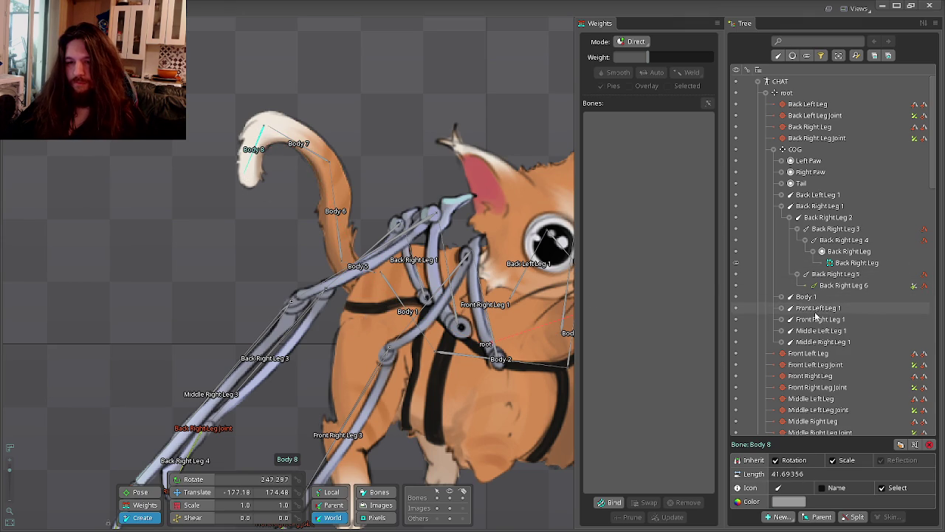
left_click(782, 297)
left_click(812, 320)
Rename bones Body 5 through Body 8 to Tail 1 through Tail 4.
double_click(813, 320)
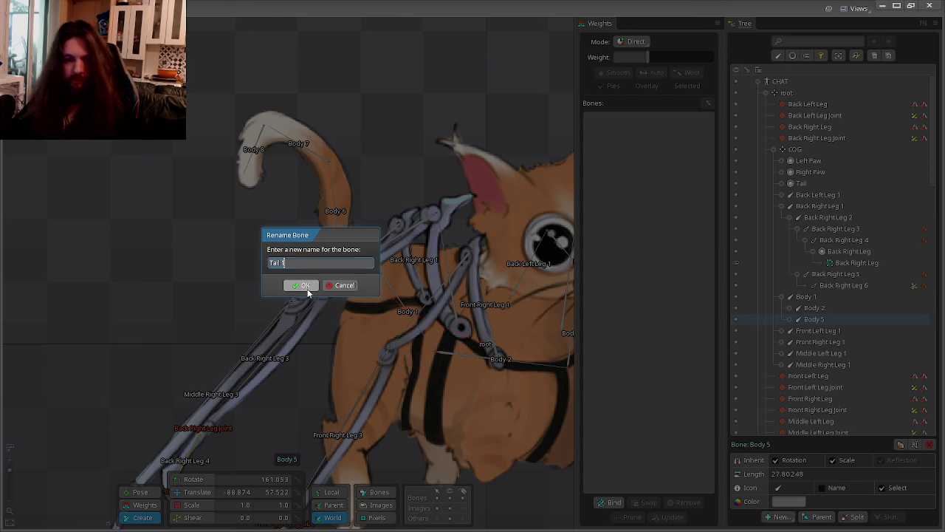
left_click(303, 285)
left_click(790, 319)
left_click(820, 330)
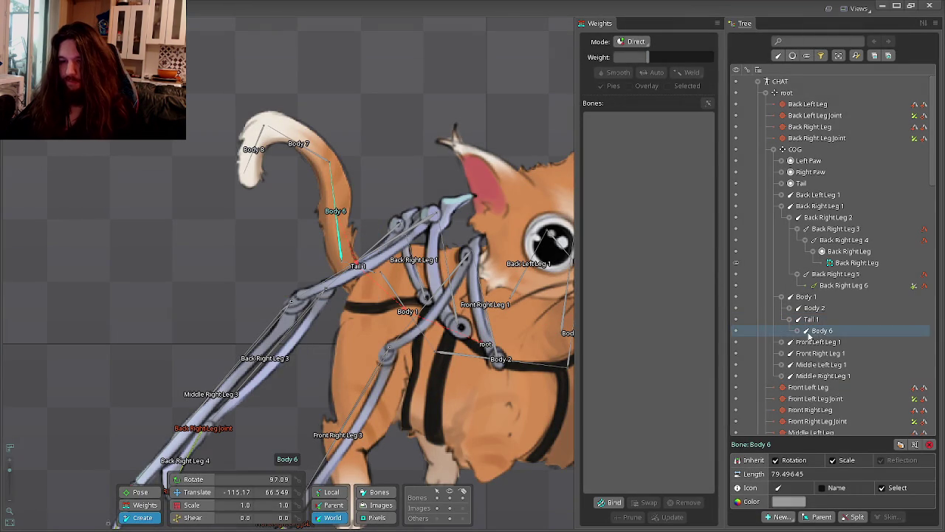
left_click(805, 341)
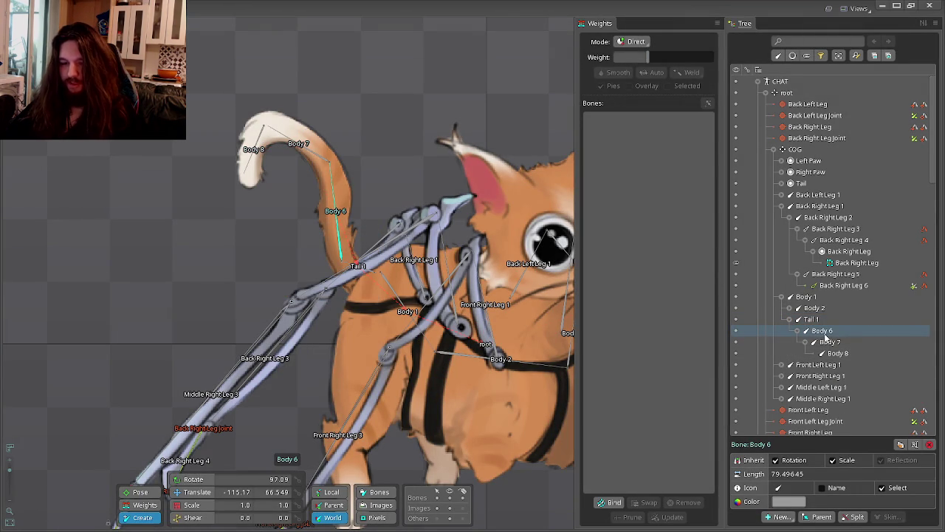
double_click(825, 335)
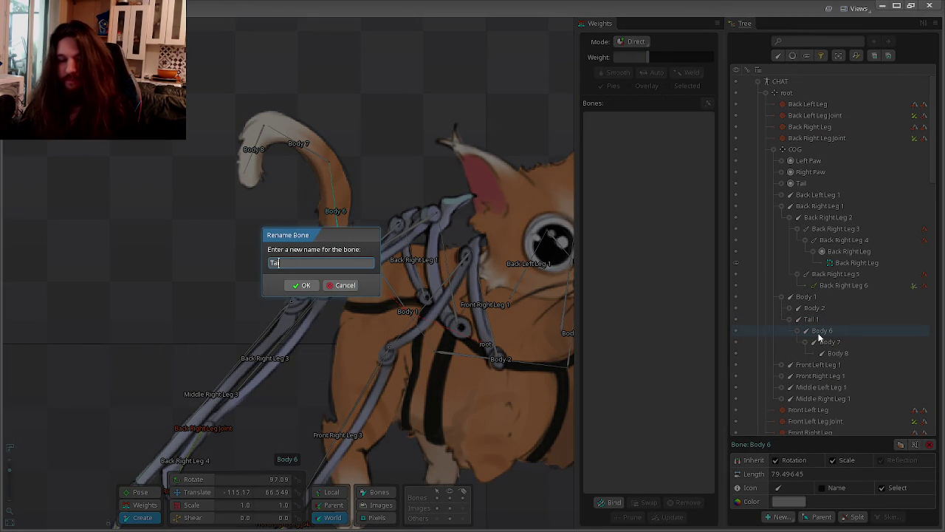
type("Tail 2")
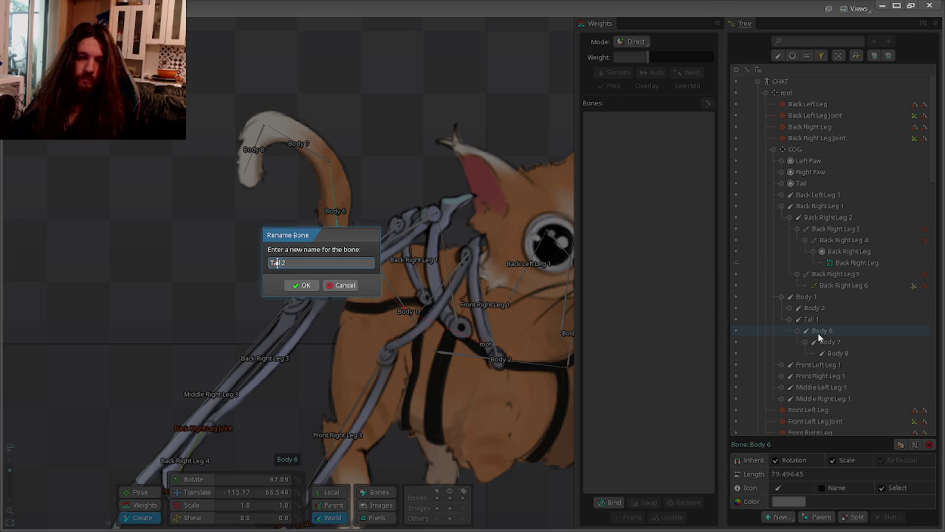
left_click(302, 285)
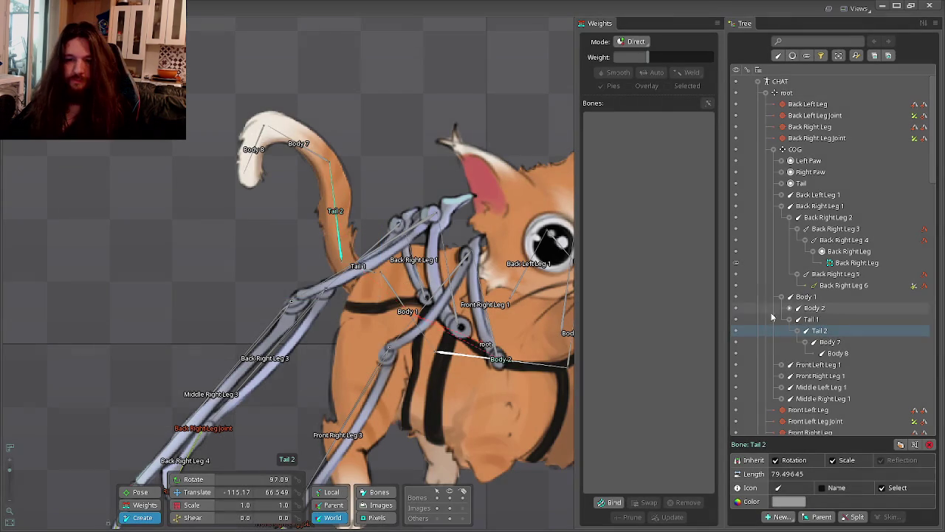
left_click(829, 341)
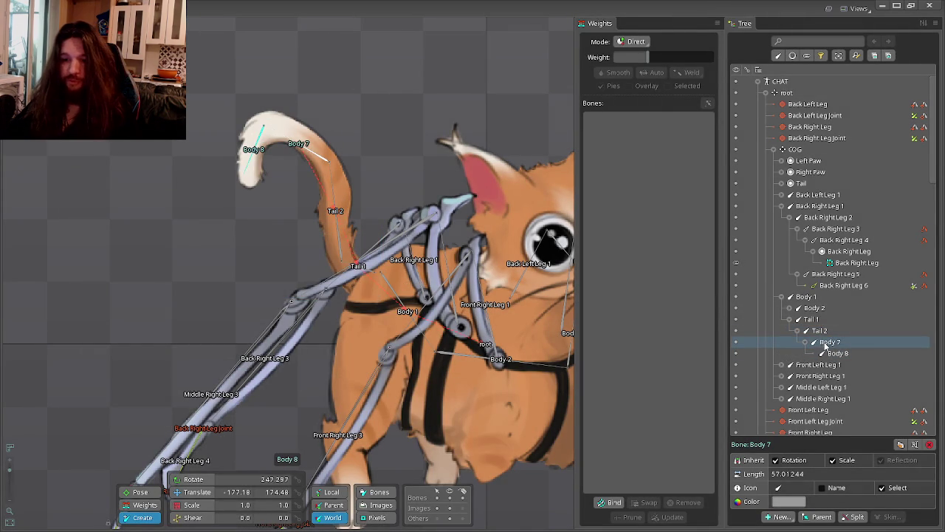
double_click(827, 343)
type("Tail 3")
key("Return")
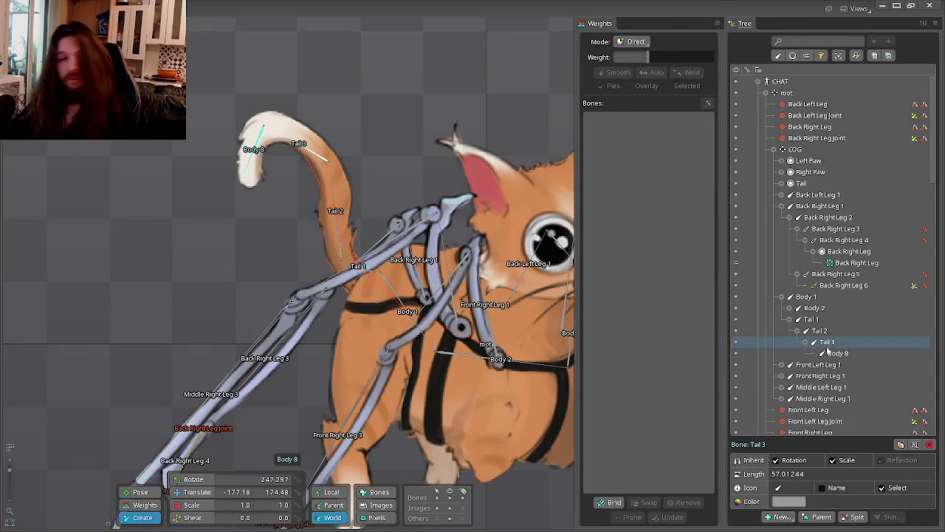
left_click(838, 353)
double_click(840, 353)
type("Tail 4")
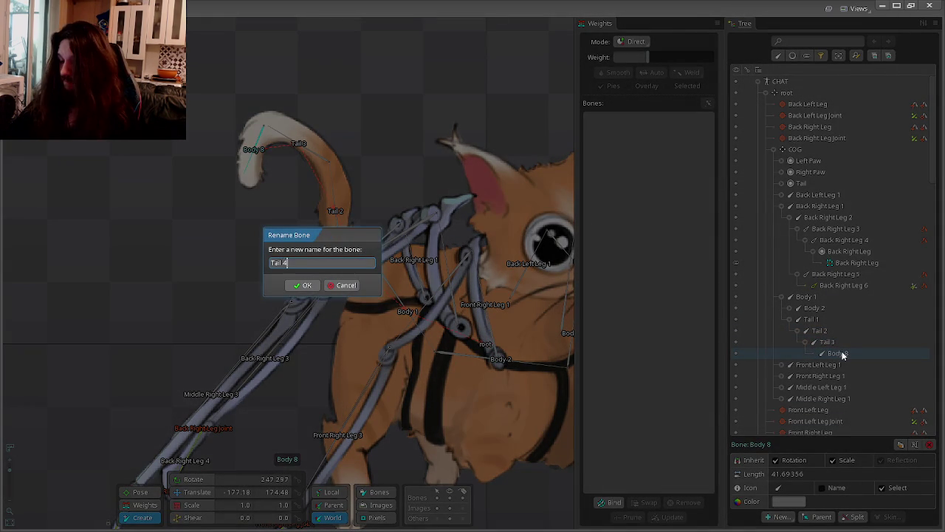
key("Return")
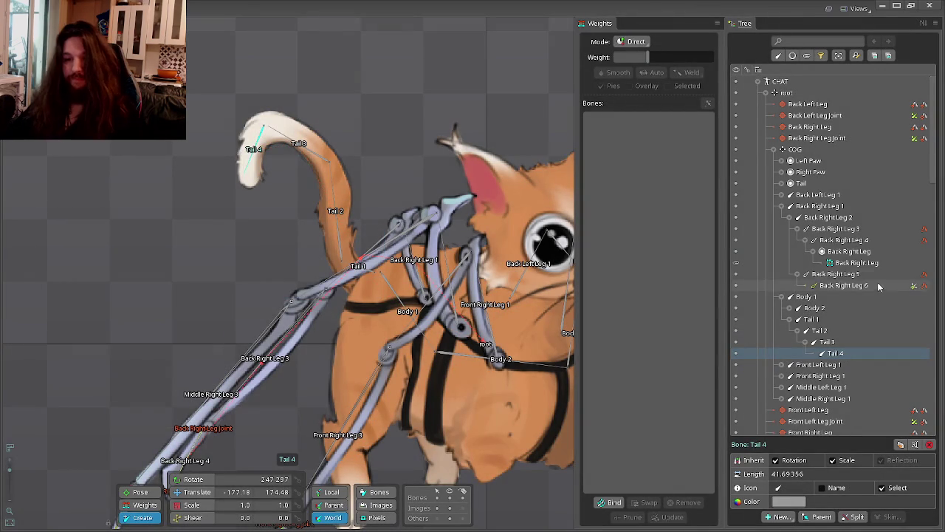
Rename the Body 4 bone to Neck and collapse the Body 1 branch.
left_click(812, 319)
left_click(789, 307)
left_click(806, 341)
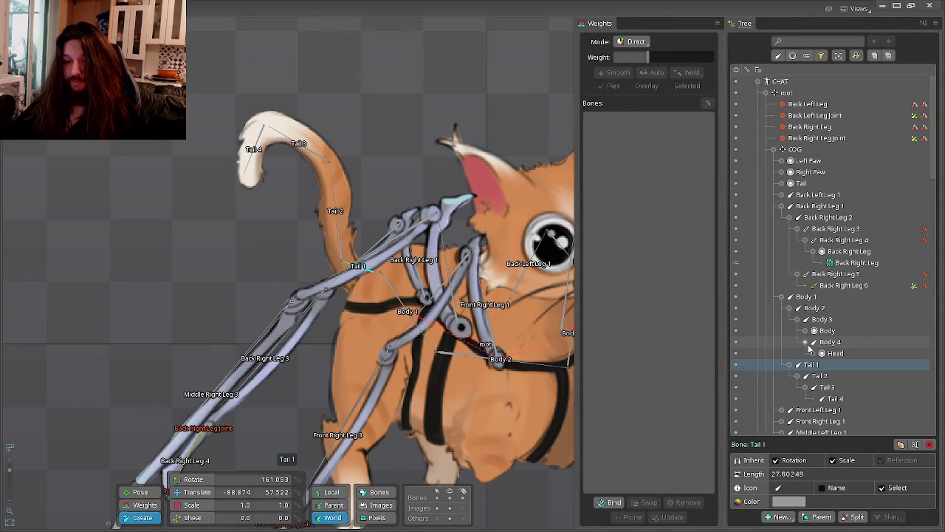
left_click(831, 344)
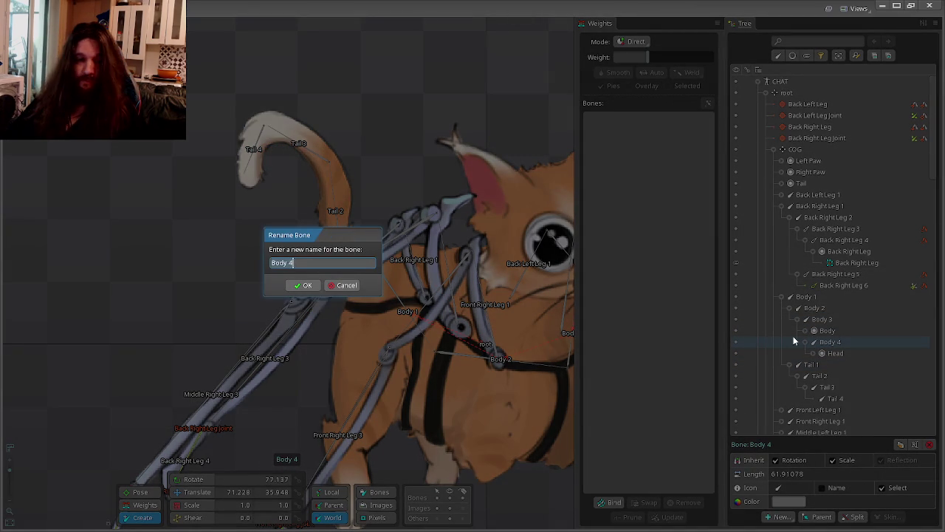
type("ck")
key("Return")
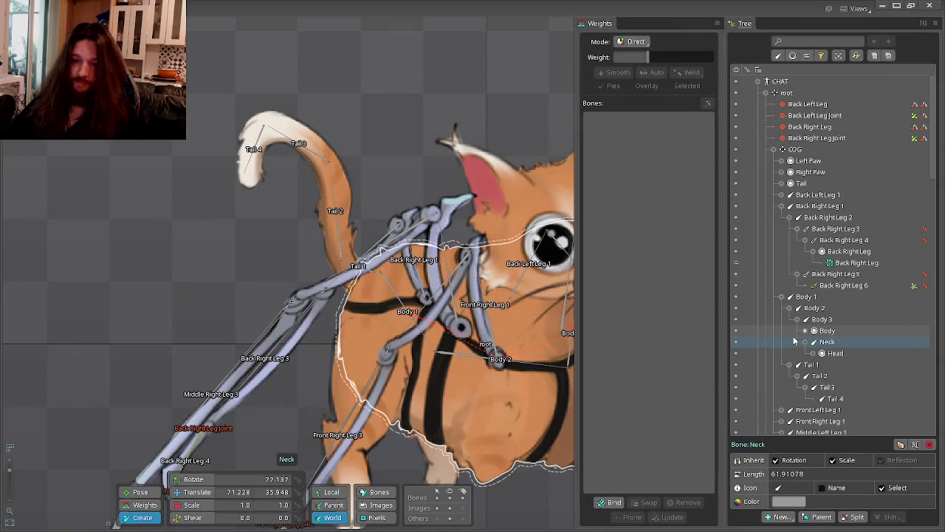
left_click(781, 296)
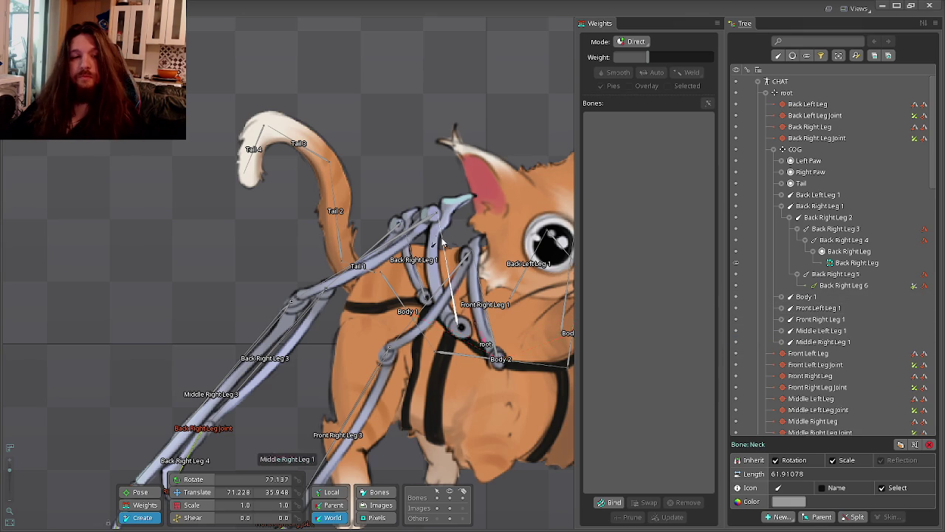
Recentre the view and inspect Front Left Leg 1 and the neighbouring leg bones down to Middle Right Leg 1.
right_click(258, 150)
left_click_drag(259, 150, 316, 176)
scroll(316, 176, "up", 2)
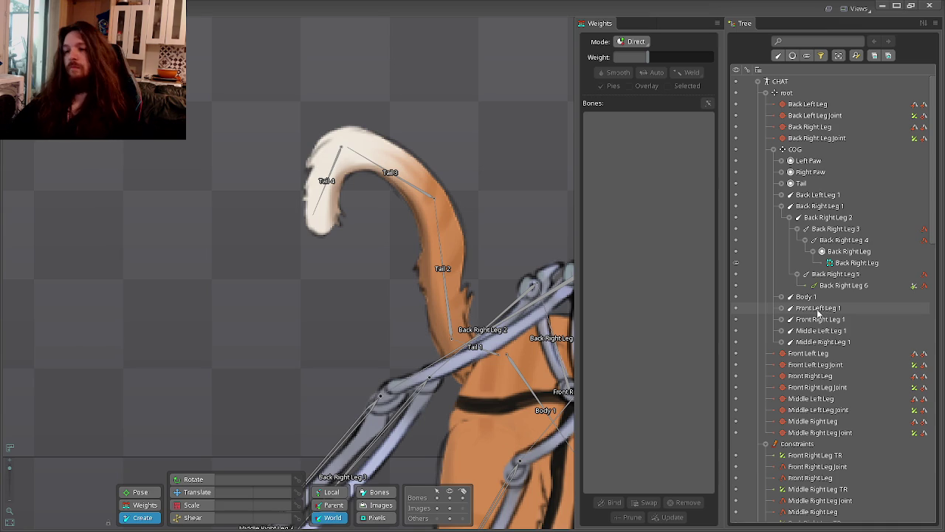
left_click(819, 307)
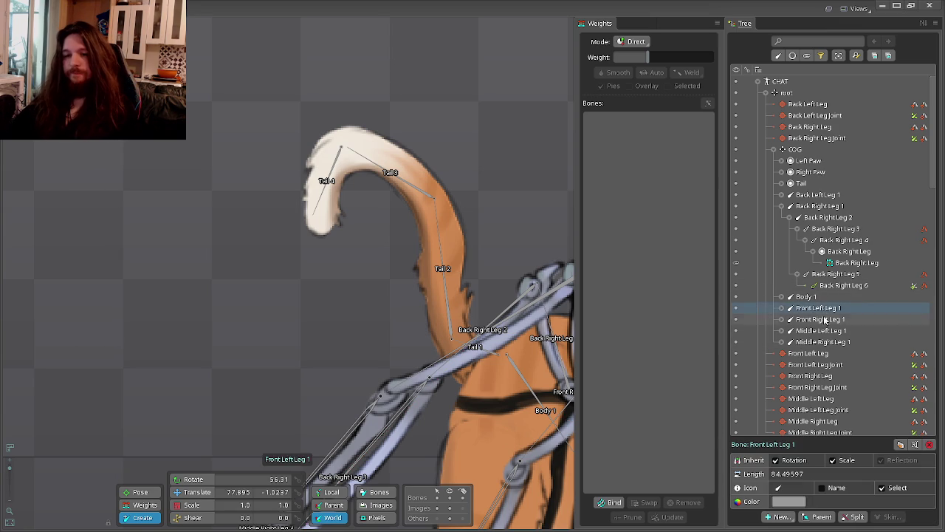
left_click(823, 330)
left_click_drag(517, 210, 412, 190)
left_click(816, 309)
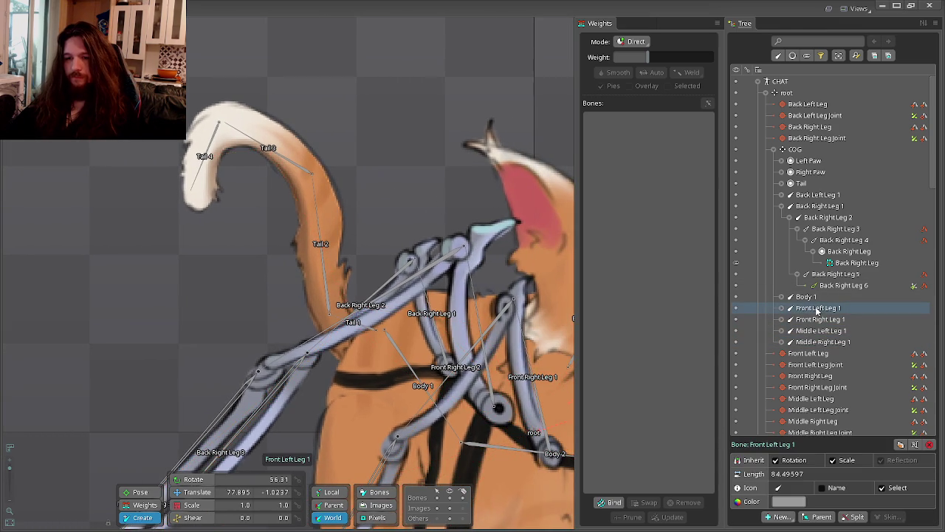
scroll(417, 203, "down", 2)
scroll(421, 200, "down", 2)
scroll(426, 200, "down", 1)
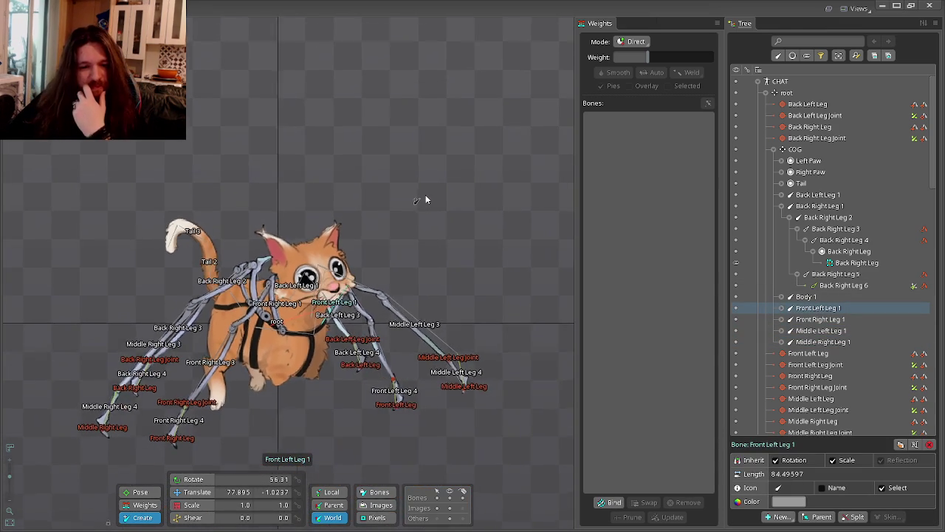
left_click(194, 491)
left_click_drag(217, 236, 311, 258)
scroll(312, 259, "up", 2)
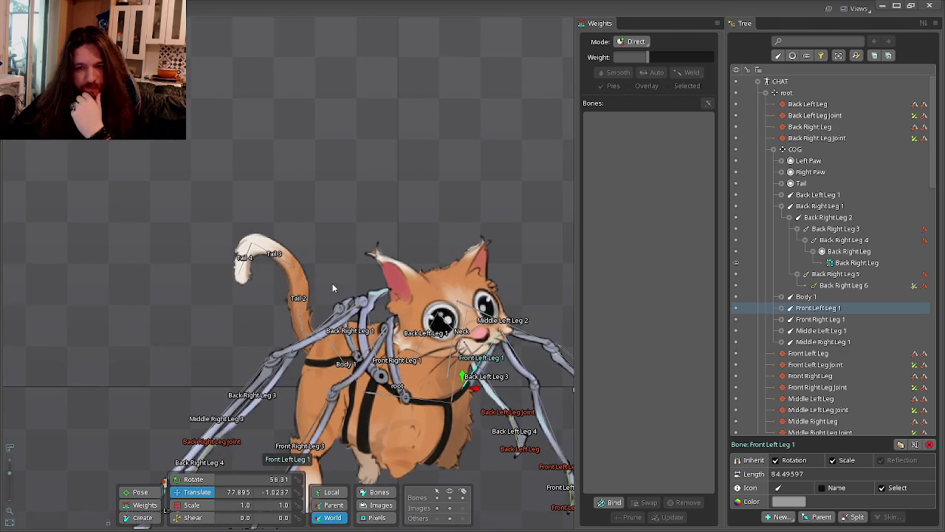
key("Down")
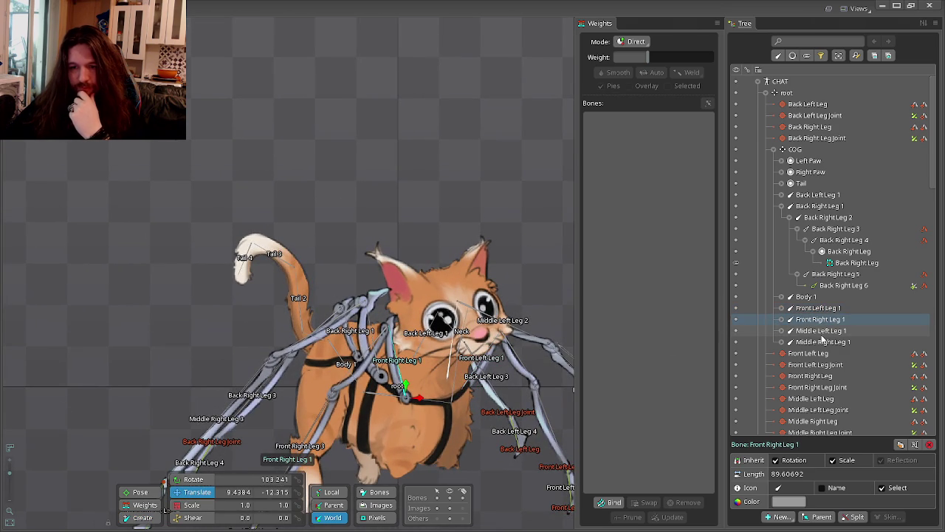
key("Down")
key("Down")
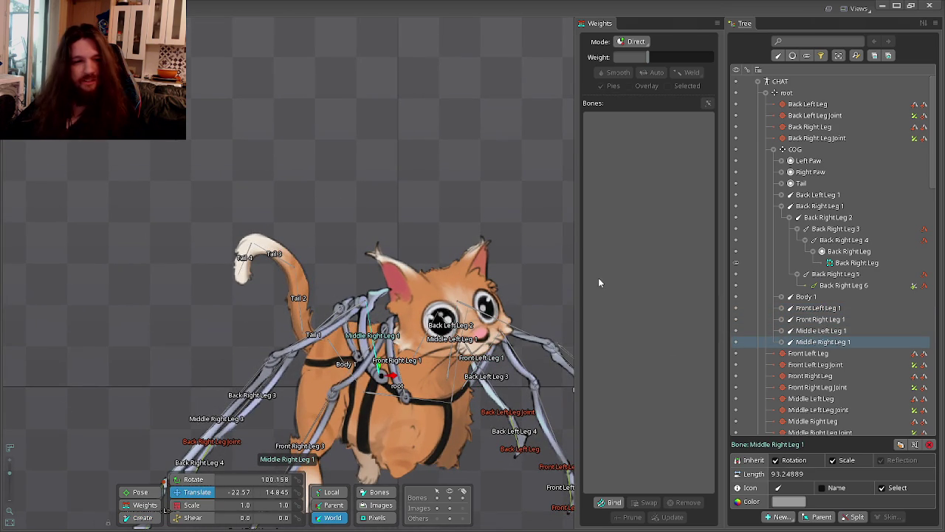
Move the Tail slot from under COG to under the Tail 4 bone.
left_click(400, 194)
scroll(396, 184, "up", 1)
scroll(342, 268, "up", 2)
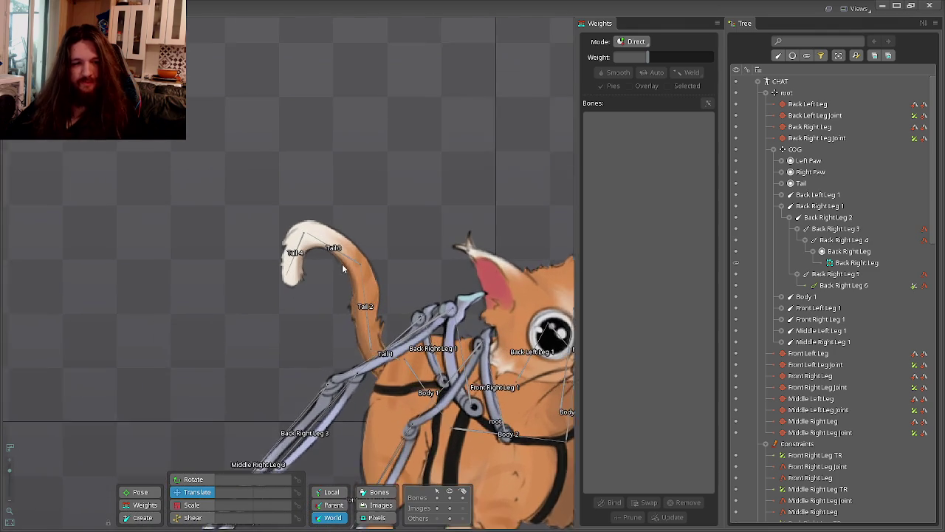
left_click(781, 296)
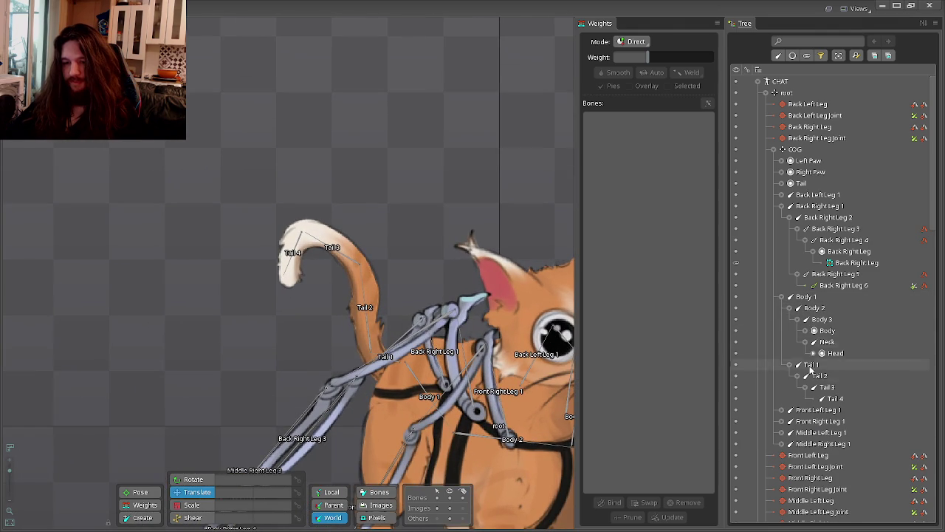
left_click_drag(801, 183, 841, 400)
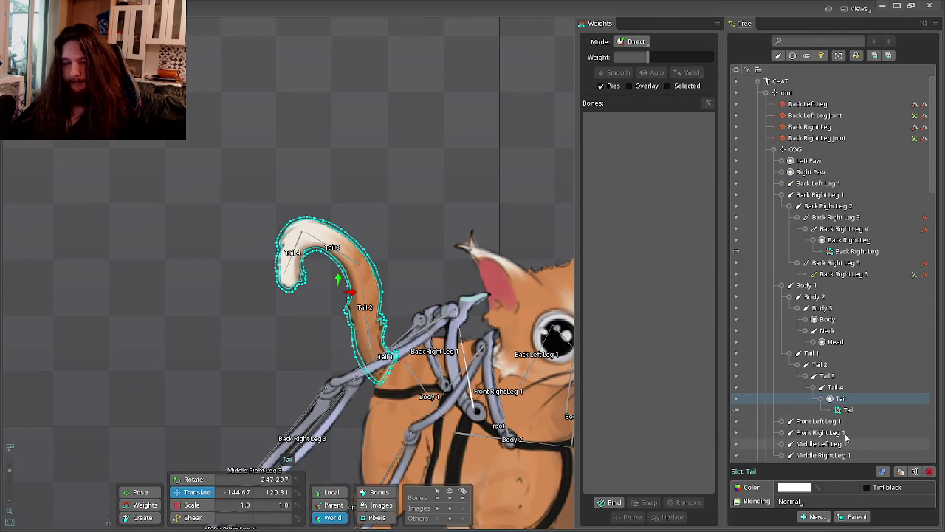
Bind the Tail mesh to bones Tail 1, Tail 2, Tail 3 and Tail 4.
left_click(823, 398)
left_click(848, 409)
left_click(609, 502)
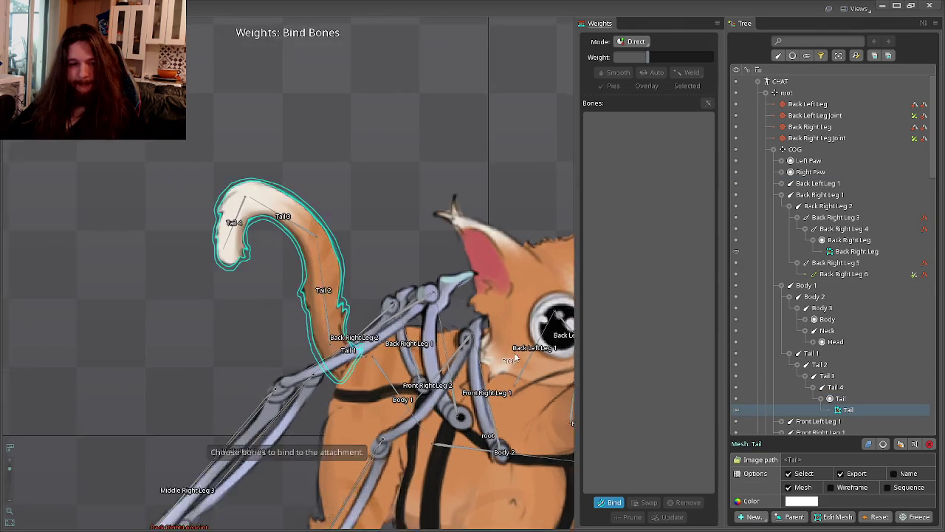
scroll(420, 352, "up", 5)
left_click(300, 358)
left_click(270, 295)
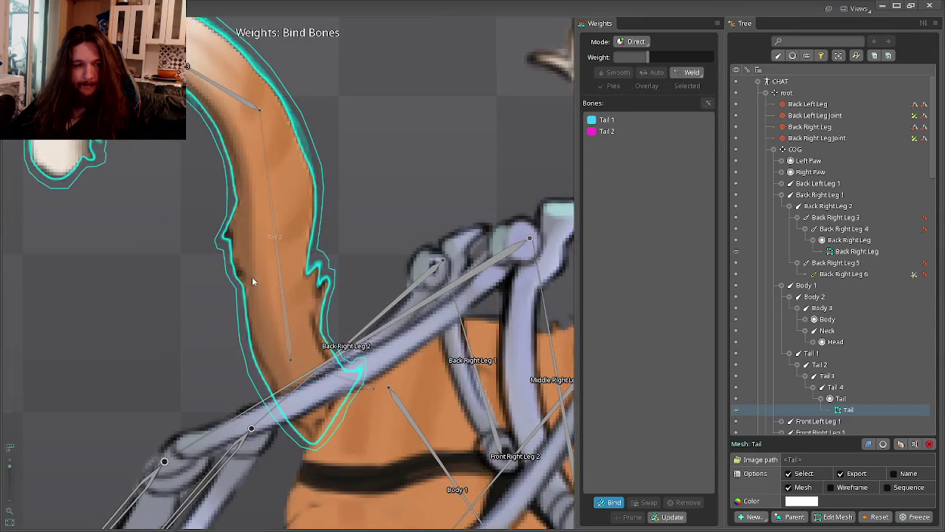
left_click_drag(252, 277, 400, 406)
left_click(317, 184)
left_click(220, 174)
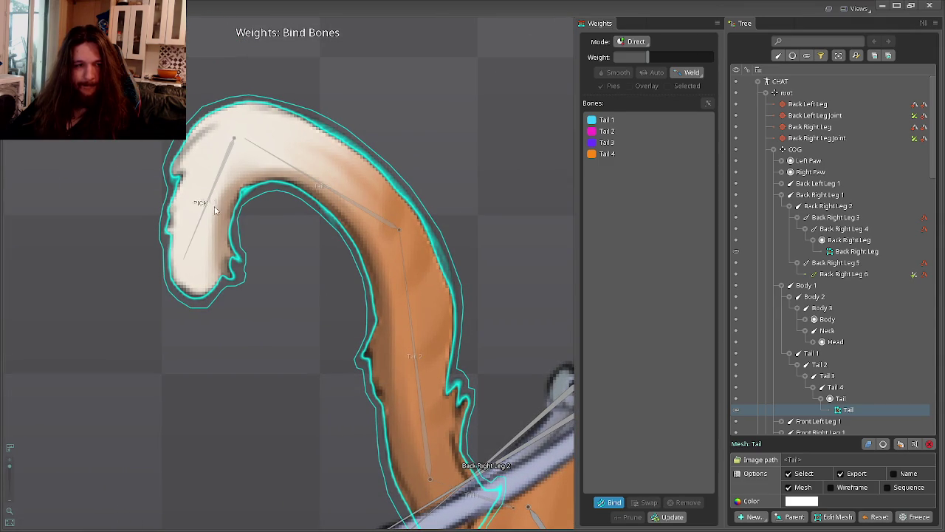
left_click(610, 502)
scroll(451, 319, "down", 3)
scroll(450, 319, "down", 3)
scroll(317, 211, "up", 2)
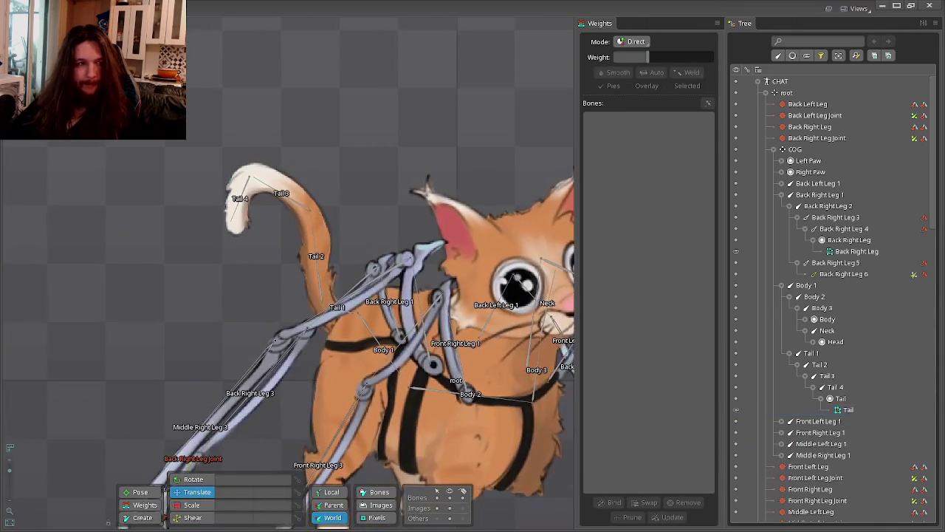
Test the tail in animate mode by moving and rotating Tail 1, then undo the rotation.
key("Tab")
left_click_drag(297, 265, 305, 267)
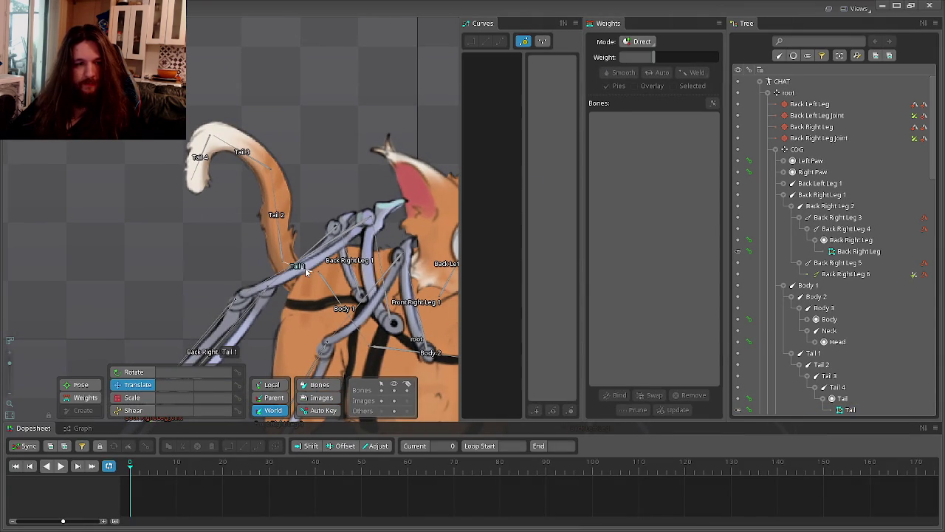
left_click(122, 375)
mouse_move(313, 122)
left_mouse_down()
mouse_move(227, 108)
mouse_move(131, 212)
mouse_move(539, 148)
mouse_move(532, 195)
mouse_move(486, 155)
left_mouse_up()
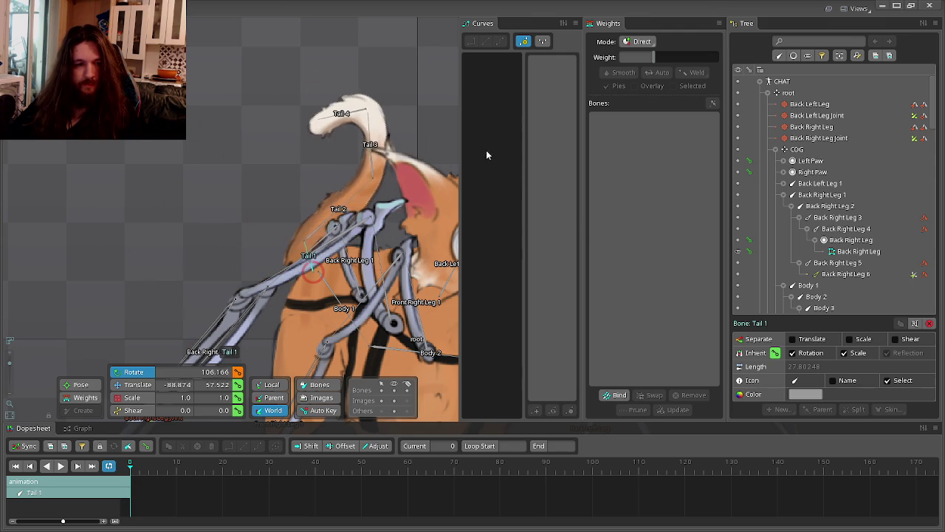
key("ctrl+z")
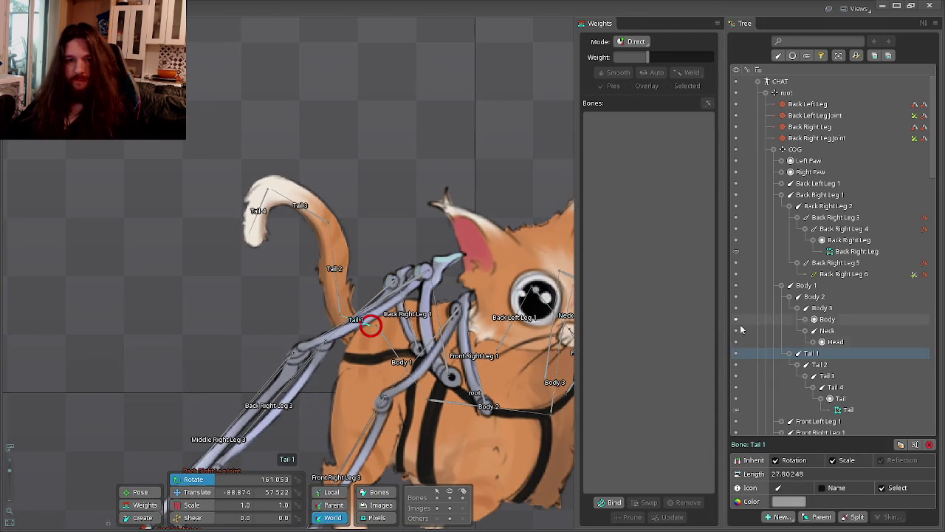
Remove the four tail bones and rebind the Tail mesh to Tail 4, Tail 3, Tail 1 and Body 1.
left_click(847, 409)
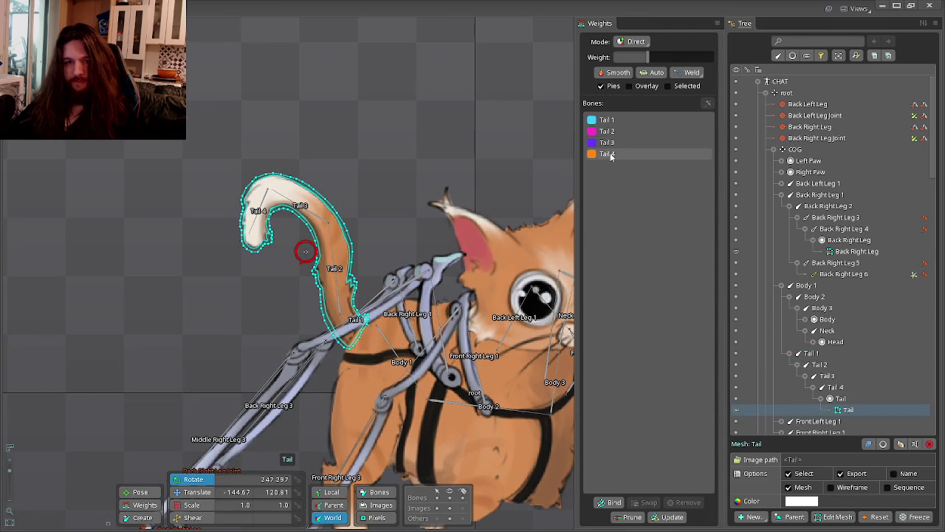
left_click_drag(606, 119, 606, 153)
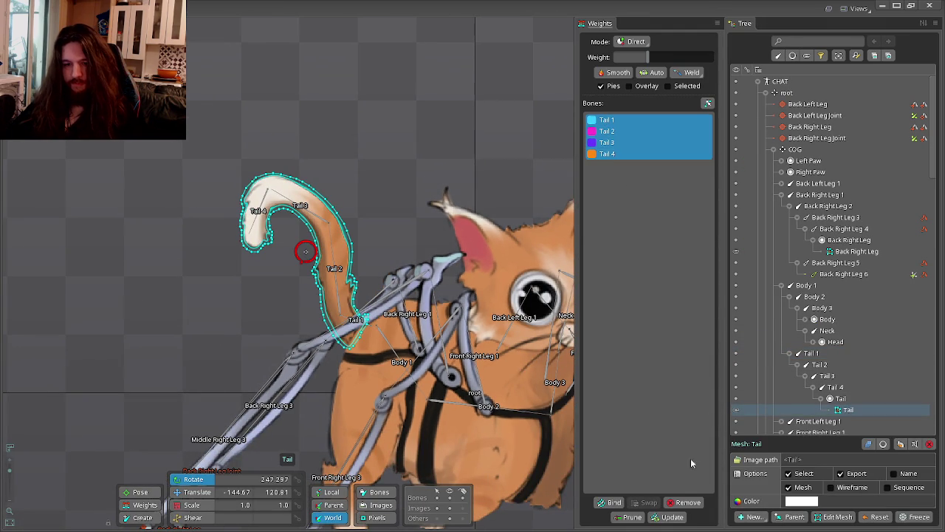
left_click(685, 505)
left_click(613, 502)
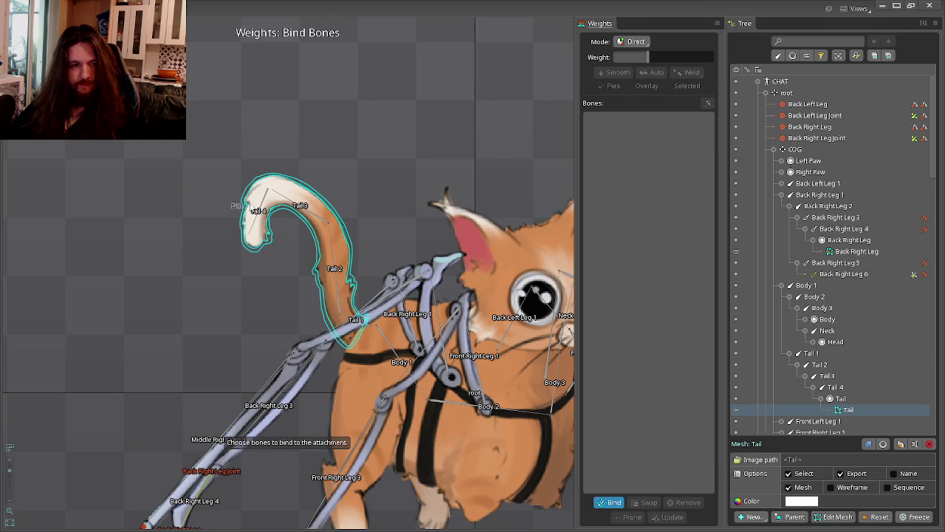
left_click(251, 208)
left_click(297, 205)
left_click(359, 328)
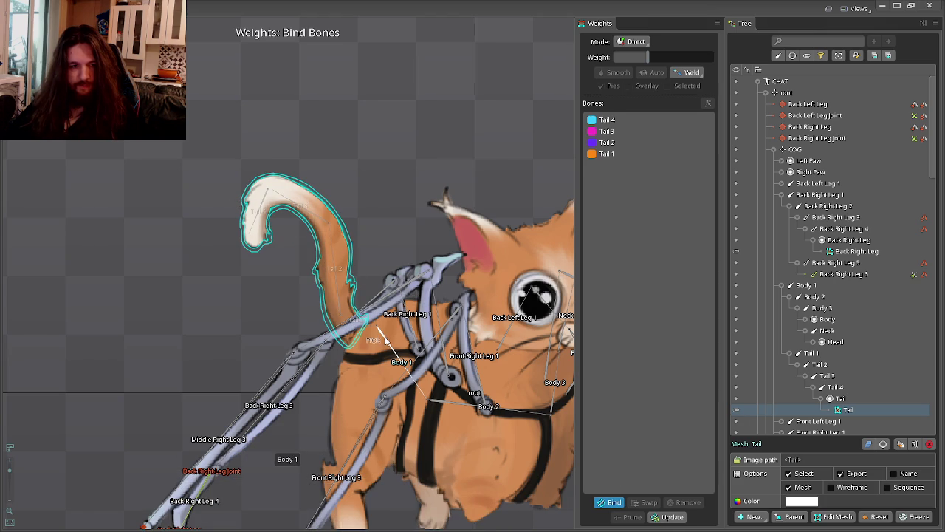
left_click(388, 342)
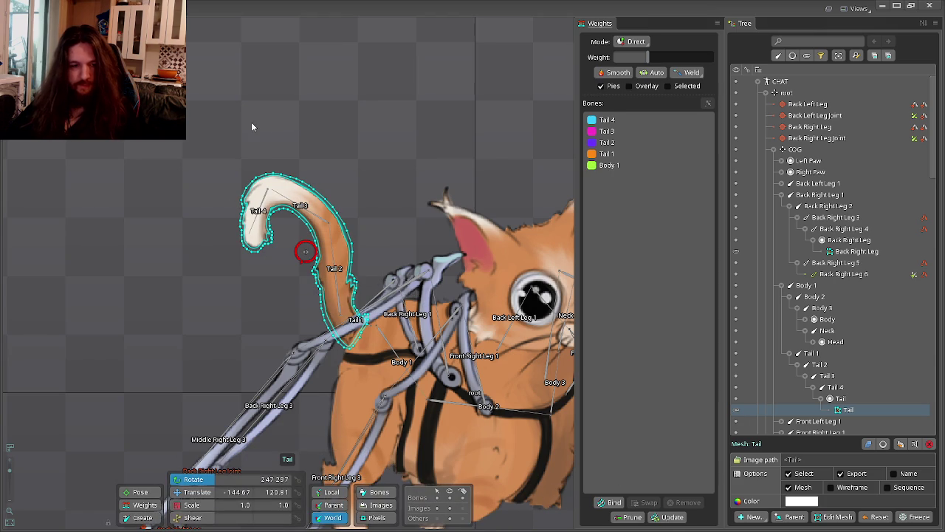
Test the rebound tail in animate mode by rotating a tail bone.
left_click(33, 11)
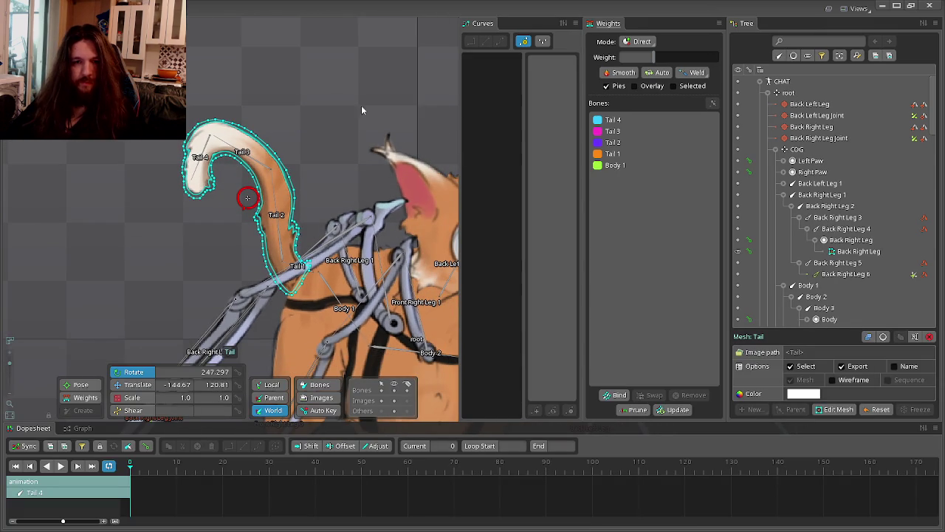
left_click(278, 235)
left_click_drag(299, 272, 460, 107)
scroll(292, 259, "up", 2)
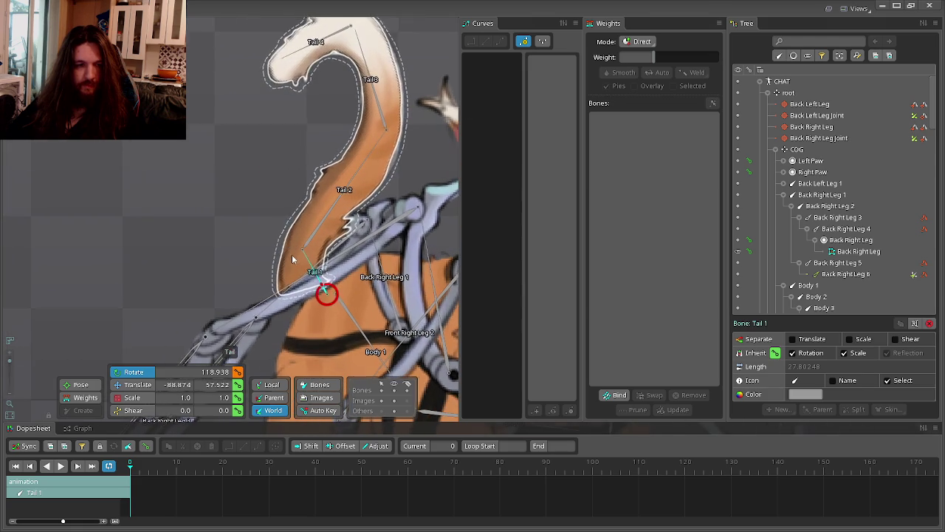
Weight the tail-base vertices about 98 to Body 1, then deselect the mesh.
left_click(292, 259)
left_click(95, 399)
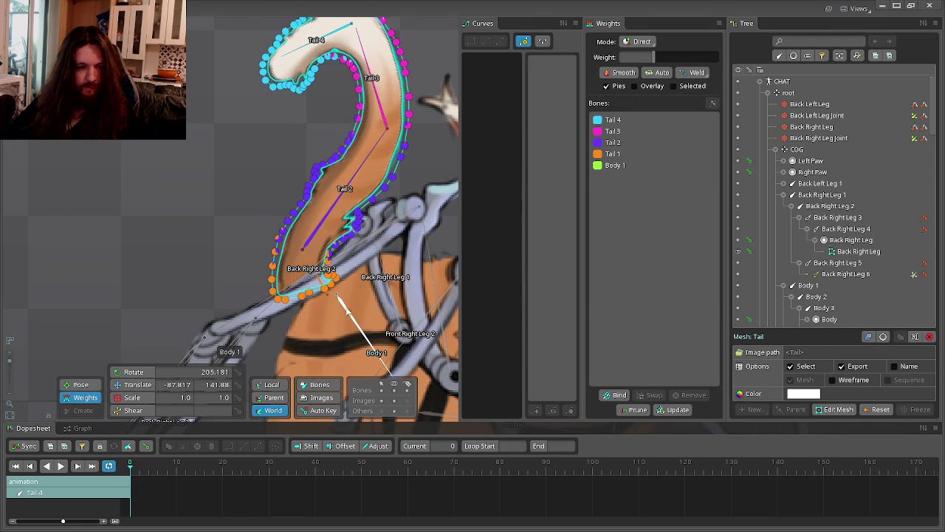
left_click_drag(346, 281, 267, 323)
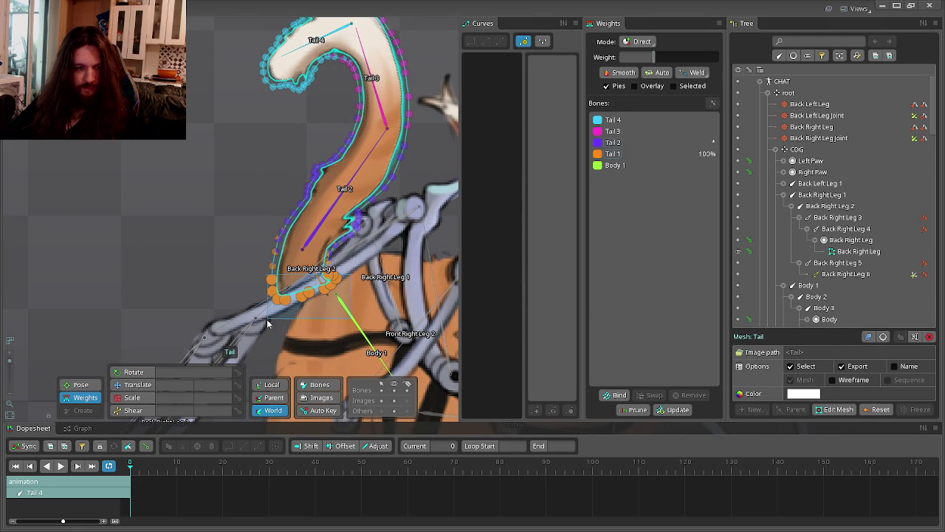
left_click(590, 165)
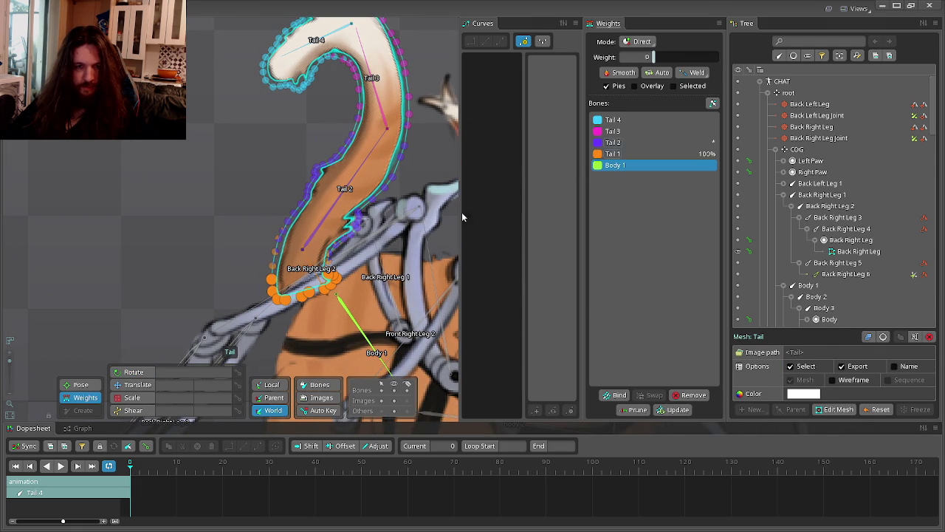
left_click_drag(233, 238, 227, 55)
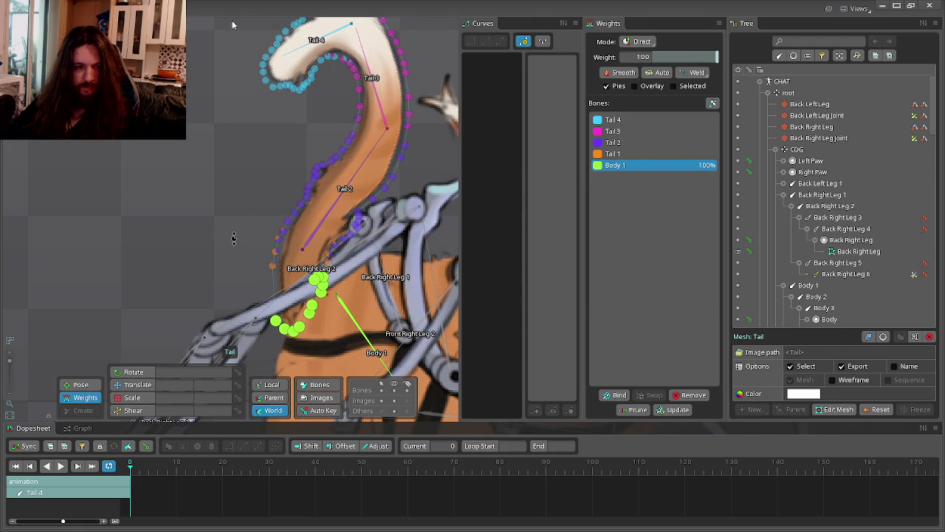
scroll(270, 99, "down", 2)
left_click(254, 121)
Swing the tail up-left with Tail 1 and bend it down-left at Tail 2.
scroll(274, 101, "down", 2)
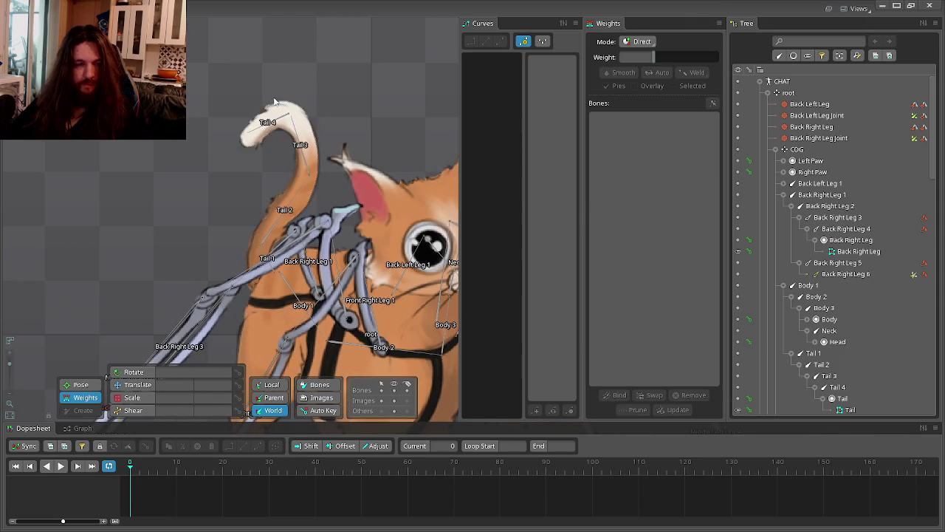
left_click(81, 383)
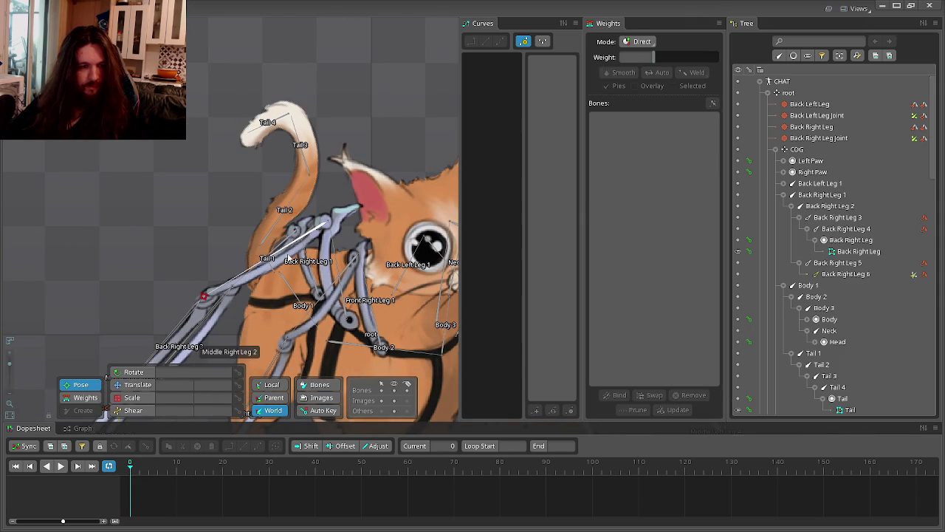
scroll(256, 251, "up", 2)
left_click(268, 258)
left_click(134, 372)
left_click_drag(222, 141, 211, 242)
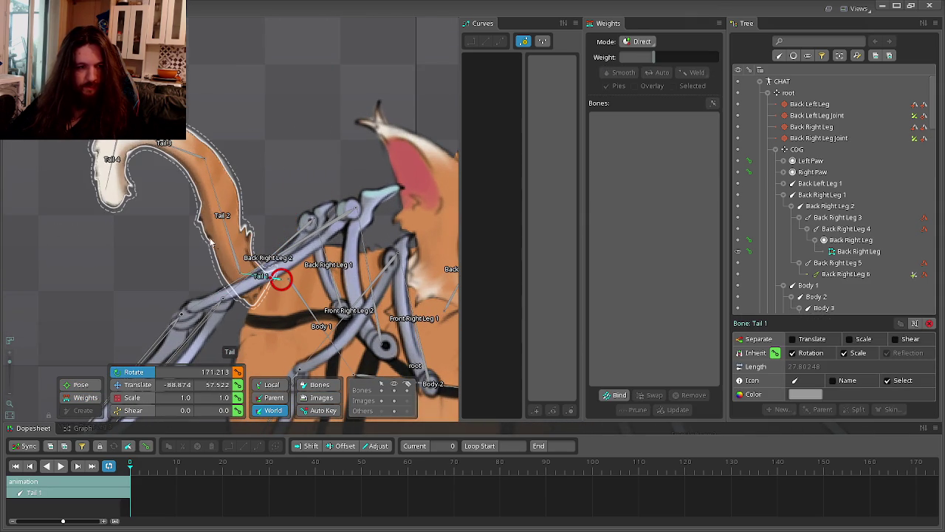
left_click(213, 237)
mouse_move(299, 90)
left_mouse_down()
mouse_move(143, 179)
mouse_move(132, 227)
left_mouse_up()
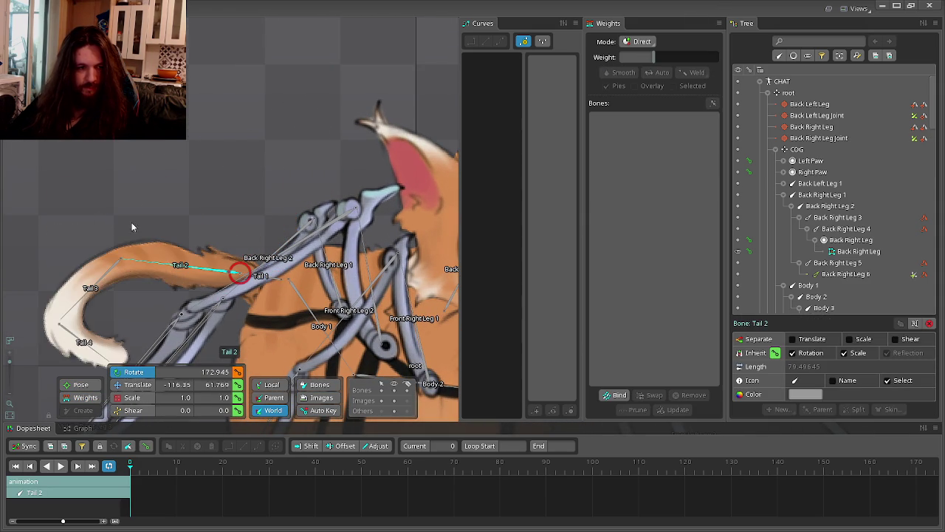
Curl the tail tip upward with Tail 3 and Tail 4, then return to setup mode.
left_click(84, 295)
left_click_drag(101, 153, 430, 95)
left_click(267, 236)
left_click_drag(188, 109, 393, 45)
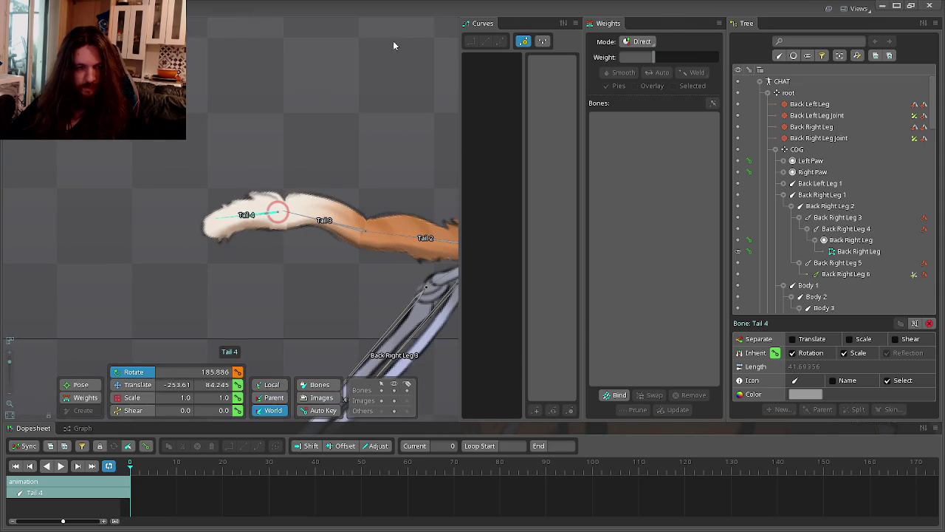
scroll(302, 139, "down", 2)
scroll(286, 145, "down", 2)
scroll(279, 147, "down", 1)
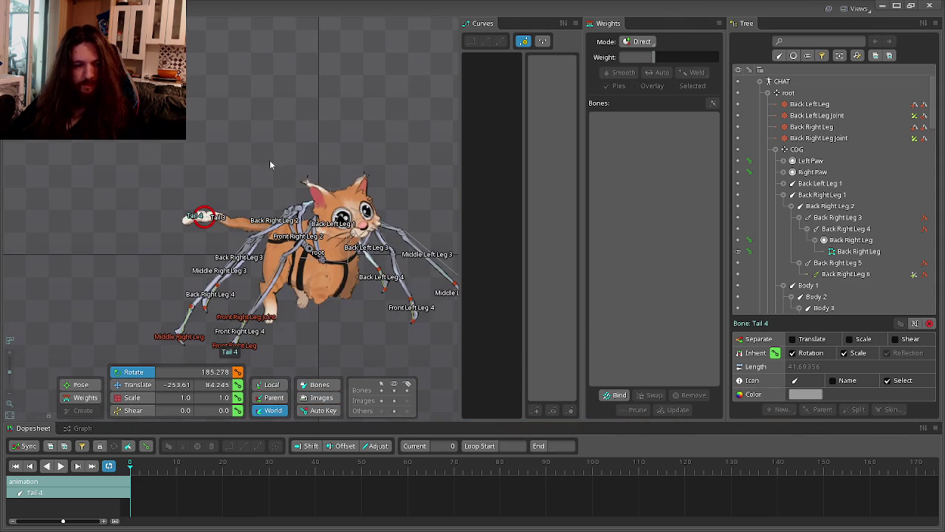
left_click(44, 26)
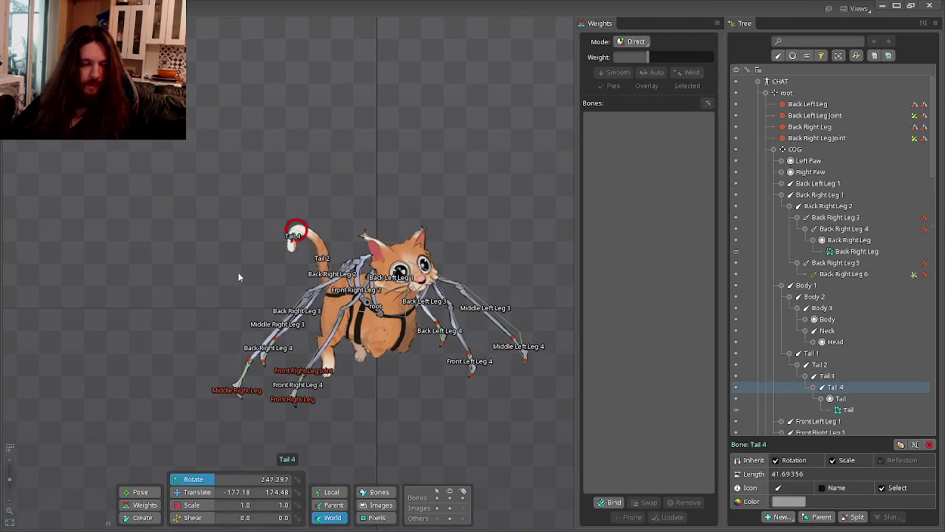
left_click(238, 277)
scroll(225, 277, "down", 2)
scroll(302, 348, "down", 1)
scroll(374, 301, "up", 2)
scroll(71, 329, "up", 2)
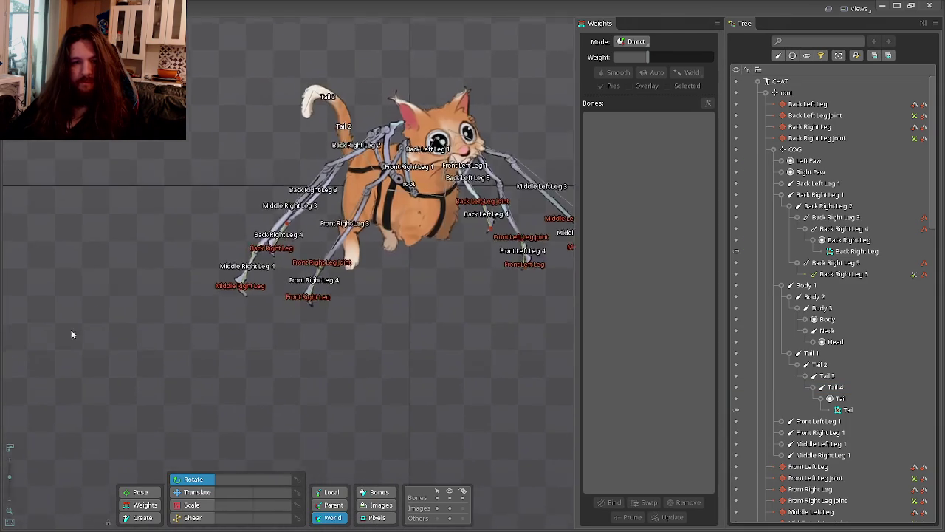
scroll(71, 330, "down", 2)
scroll(192, 302, "up", 2)
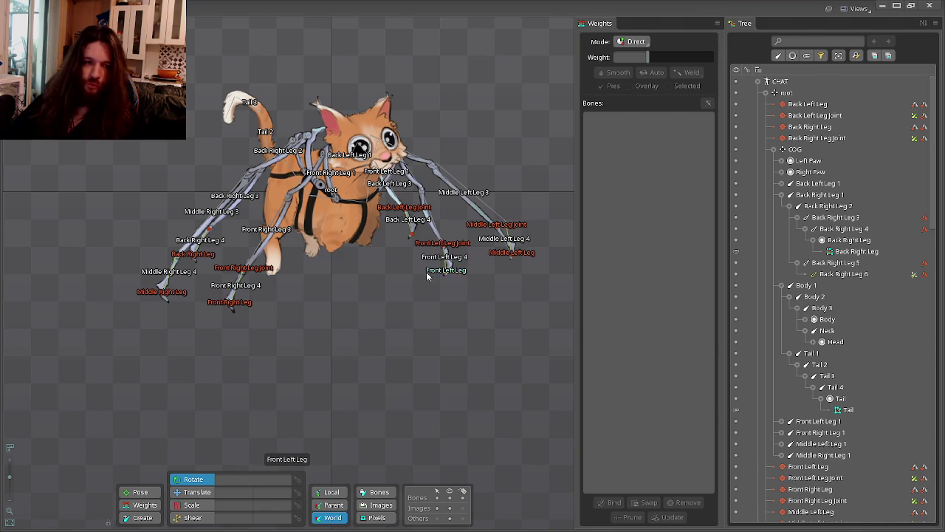
scroll(384, 277, "up", 1)
scroll(313, 296, "up", 1)
scroll(317, 280, "up", 2)
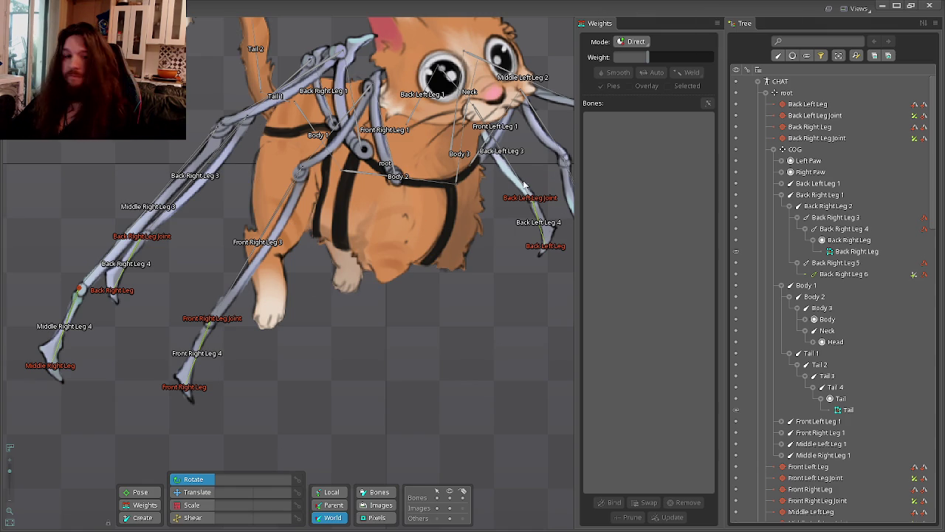
scroll(447, 251, "down", 3)
scroll(414, 295, "down", 2)
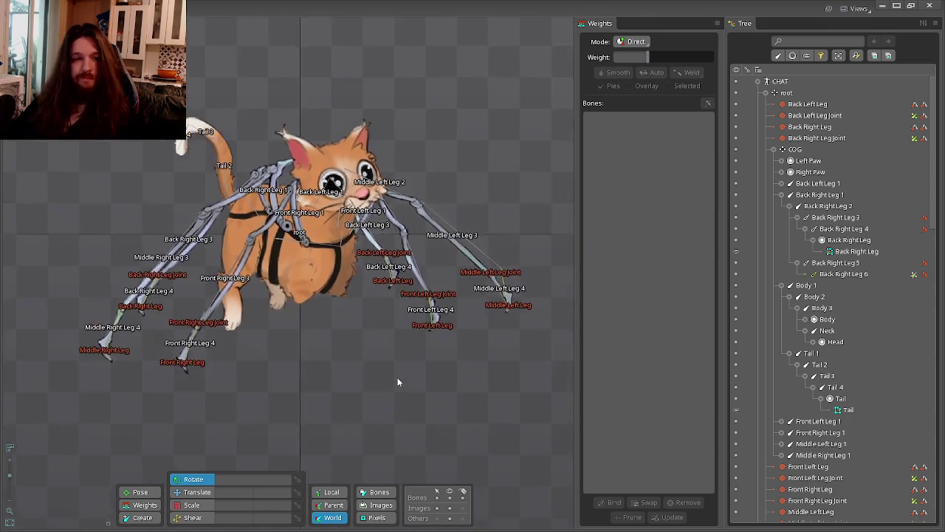
scroll(332, 308, "up", 1)
scroll(336, 310, "up", 1)
Select the Right Paw mesh and save the project.
scroll(352, 352, "up", 1)
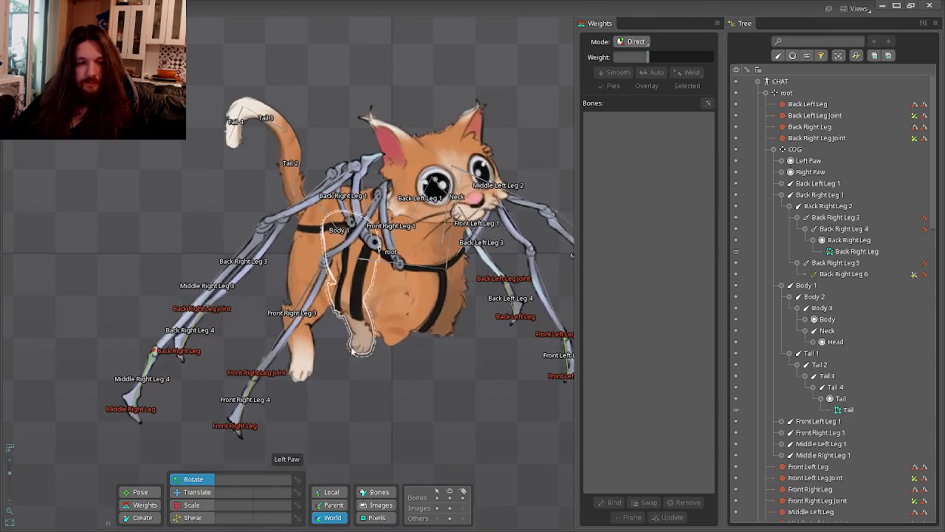
scroll(352, 352, "up", 1)
left_click(296, 347)
scroll(347, 338, "up", 2)
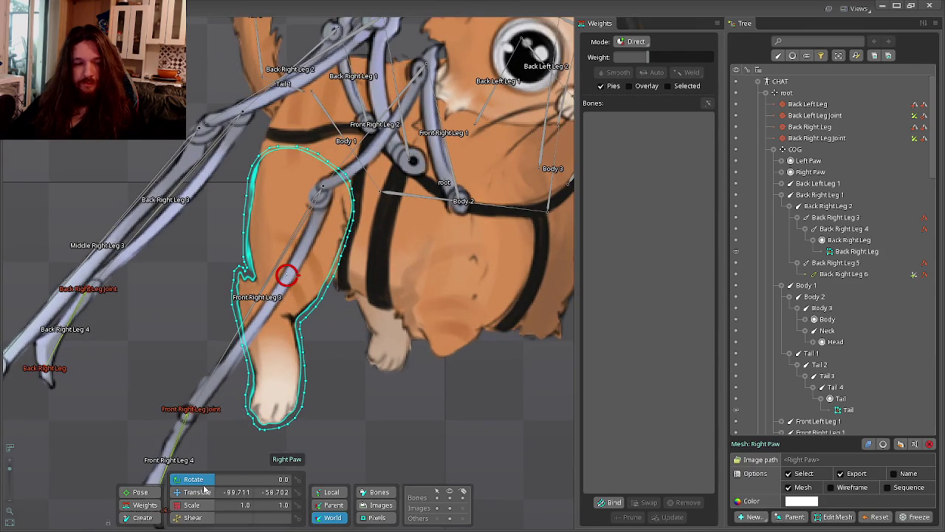
scroll(800, 254, "down", 3)
scroll(799, 253, "down", 2)
scroll(799, 253, "up", 3)
scroll(800, 253, "up", 2)
key("ctrl+s")
Draw a new bone chain from Body 2 down the right front paw, creating Body 4–6.
left_click(781, 194)
left_click(781, 206)
left_click(781, 172)
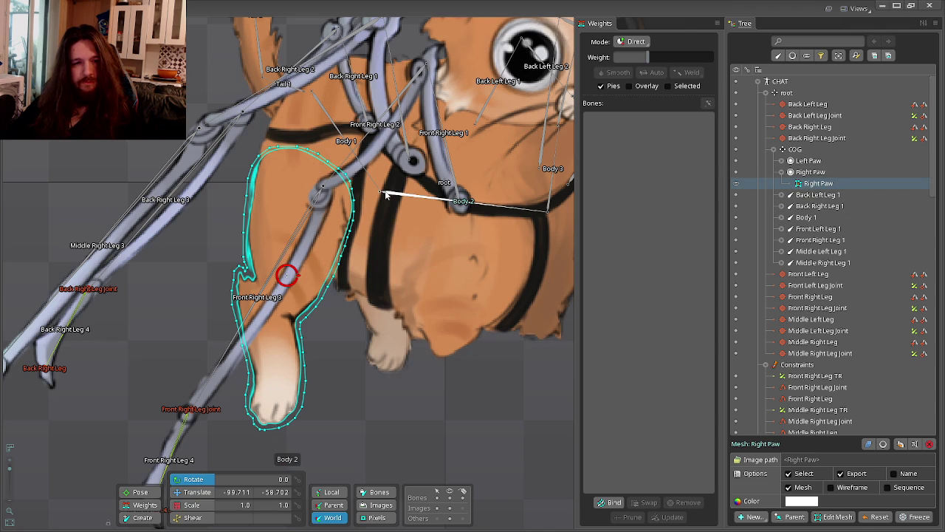
left_click(429, 197)
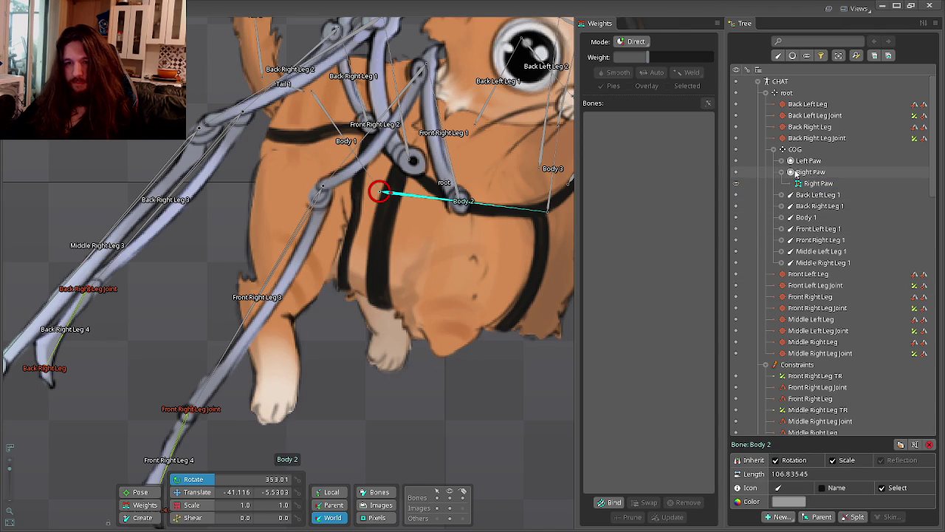
left_click(781, 218)
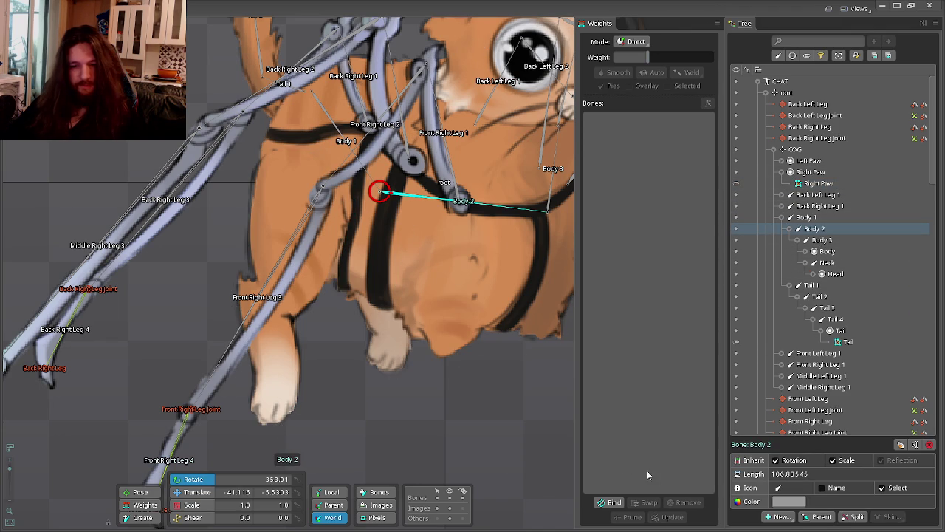
left_click(143, 516)
mouse_move(337, 177)
left_mouse_down()
mouse_move(271, 267)
mouse_move(260, 301)
mouse_move(279, 383)
mouse_move(269, 425)
left_mouse_up()
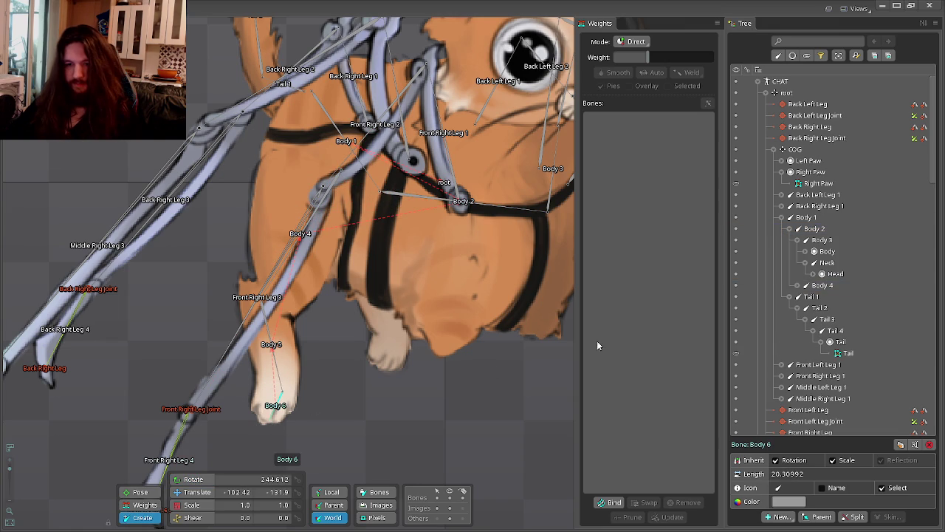
Rename bones Body 4 and Body 5 to Right Paw 1 and Right Paw 2.
left_click(833, 285)
left_click(797, 285)
left_click(806, 296)
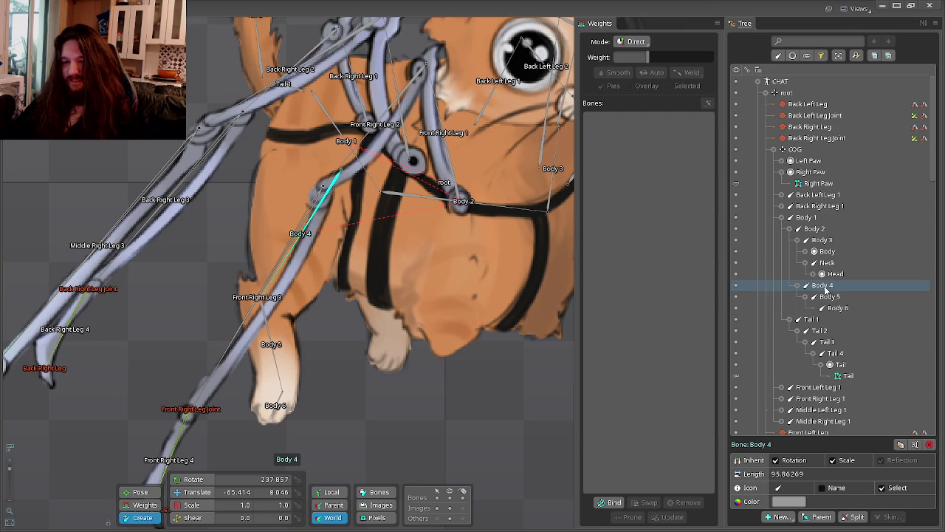
double_click(824, 285)
type("RIghtPaw")
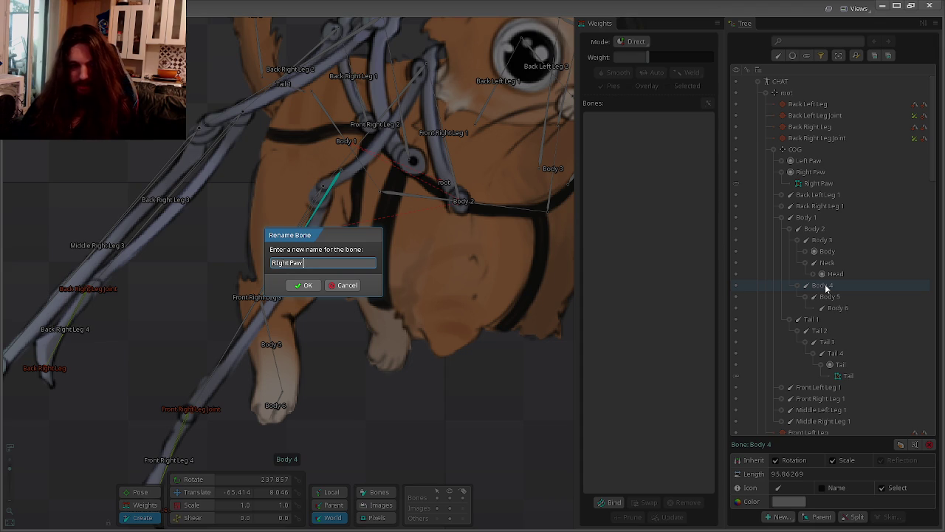
key("Return")
double_click(829, 296)
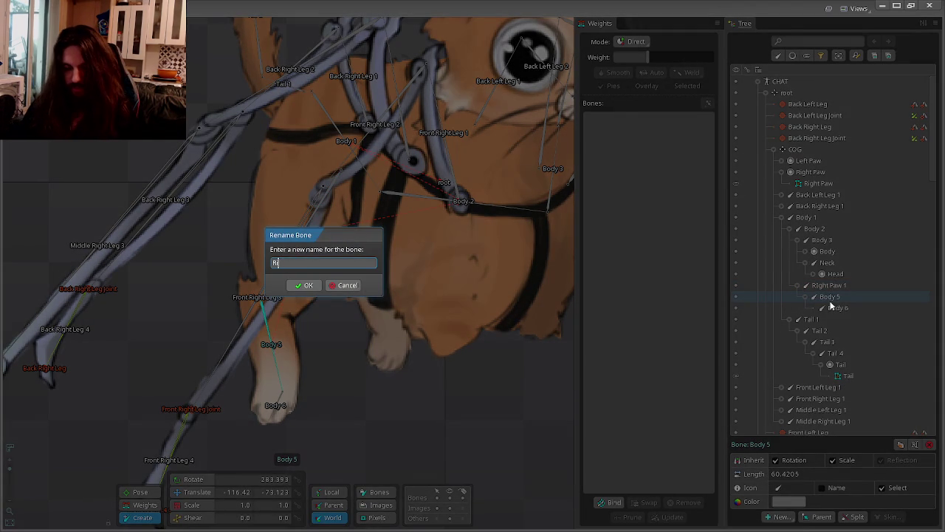
type("ght Paw 2")
key("Return")
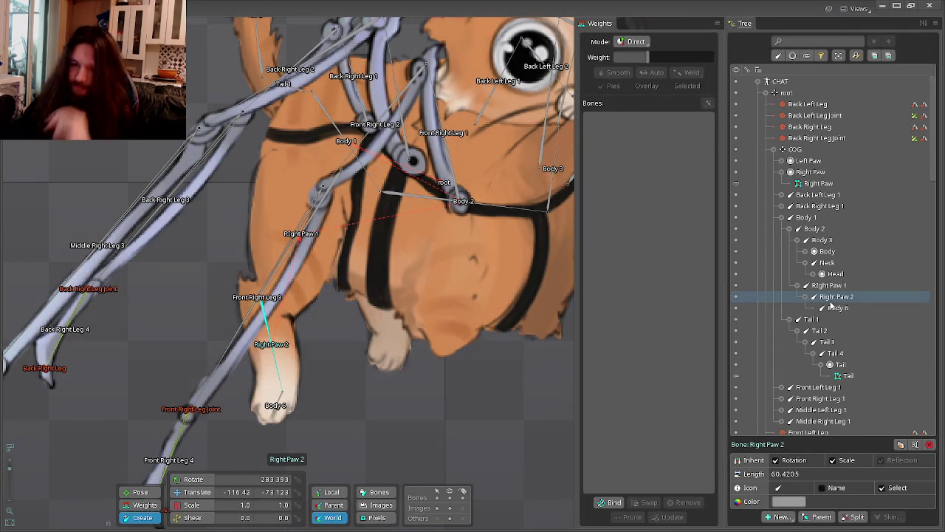
Rename Body 6 to Right Paw 3 and move the Right Paw slot under it.
left_click(836, 312)
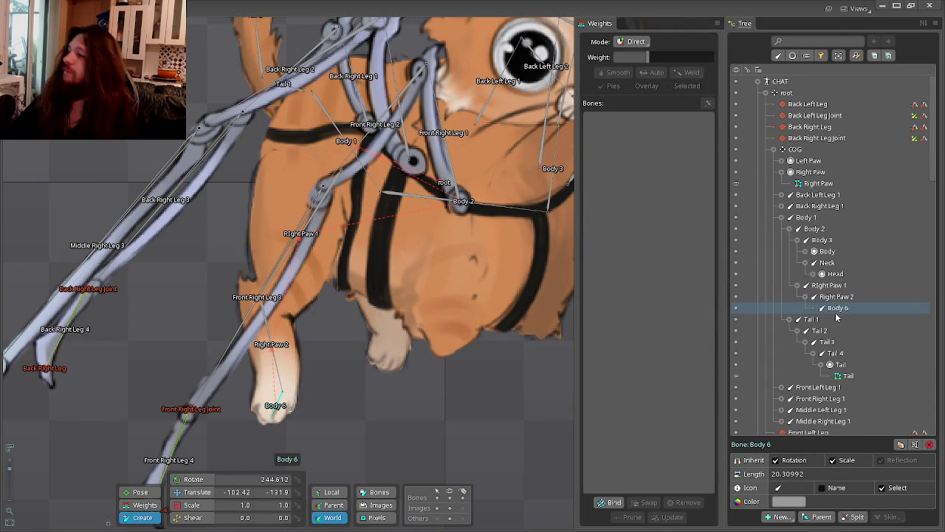
double_click(837, 315)
type("Right")
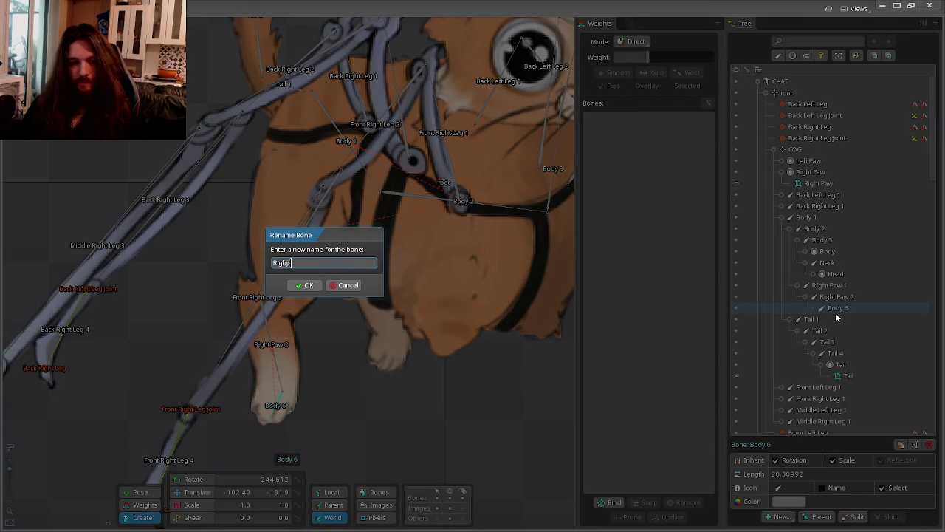
type(" Paw 3")
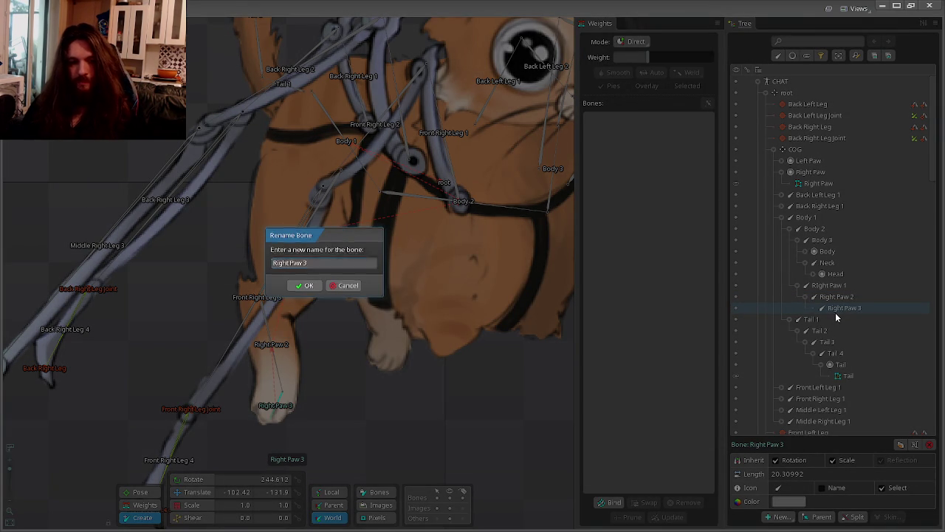
key("Return")
left_click_drag(810, 171, 838, 312)
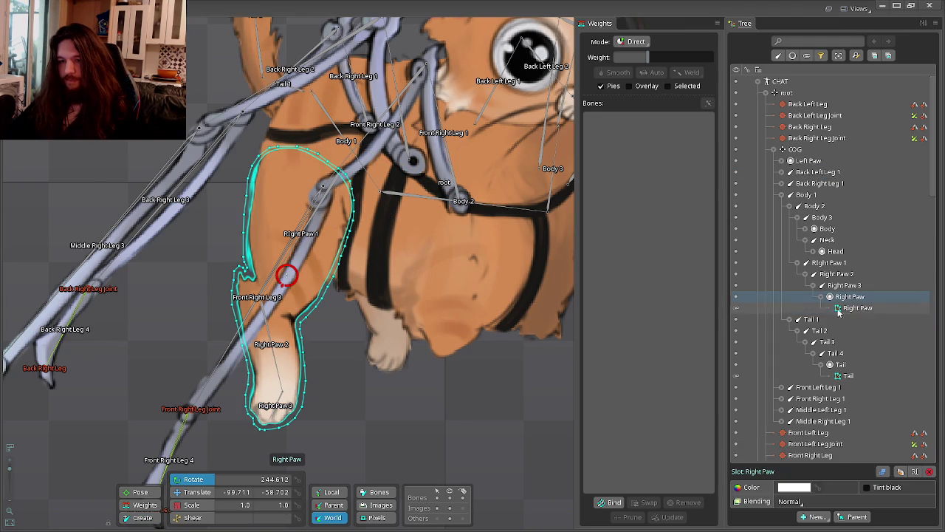
Bind the Right Paw mesh to Body 2 and Right Paw 1, 2 and 3, computing weights.
left_click(856, 308)
scroll(354, 343, "up", 2)
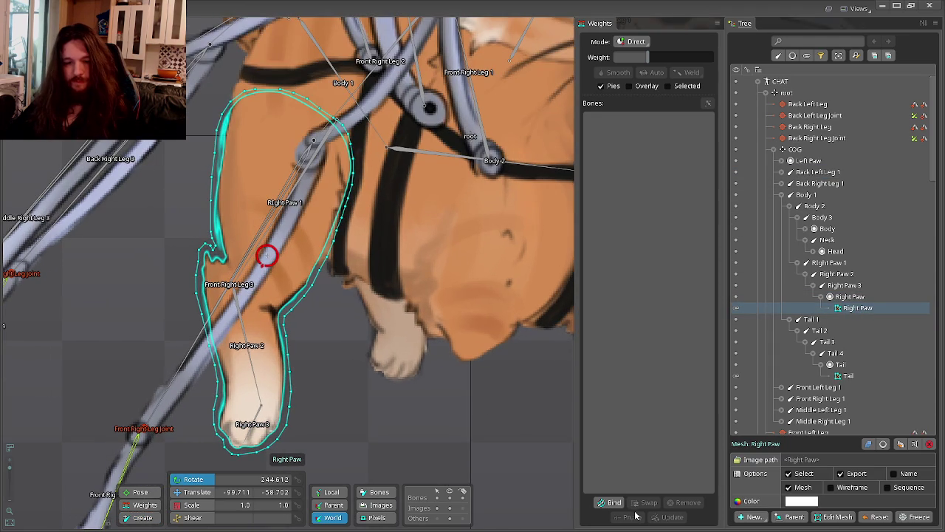
scroll(456, 377, "up", 2)
scroll(452, 186, "up", 2)
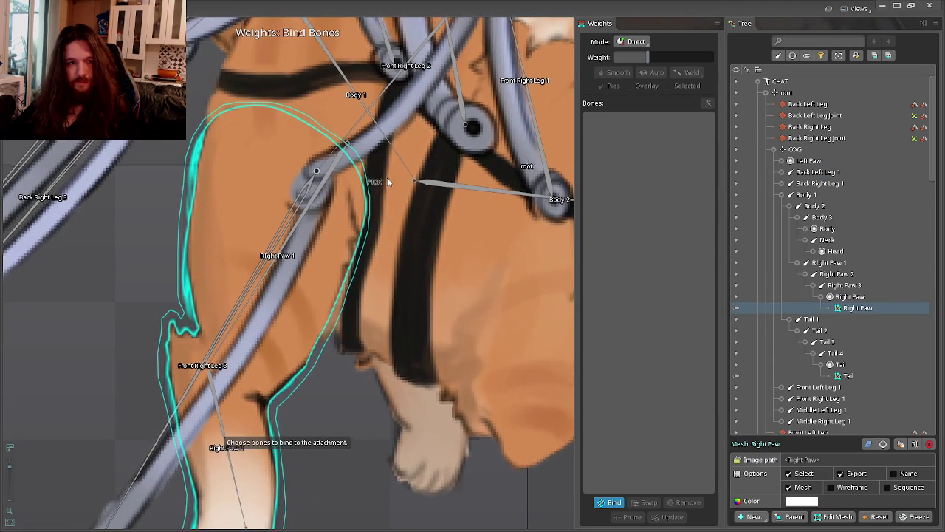
left_click(452, 187)
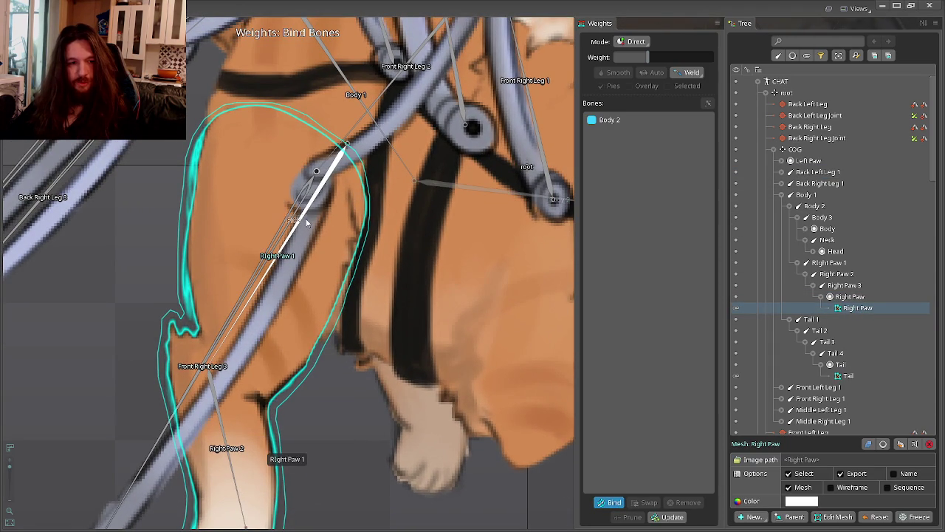
left_click_drag(310, 291, 323, 264)
left_click(303, 215)
left_click_drag(299, 325, 366, 216)
left_click(303, 304)
left_click(325, 402)
left_click(608, 502)
Pan toward the cat's body and select the Left Paw mesh.
scroll(432, 284, "down", 3)
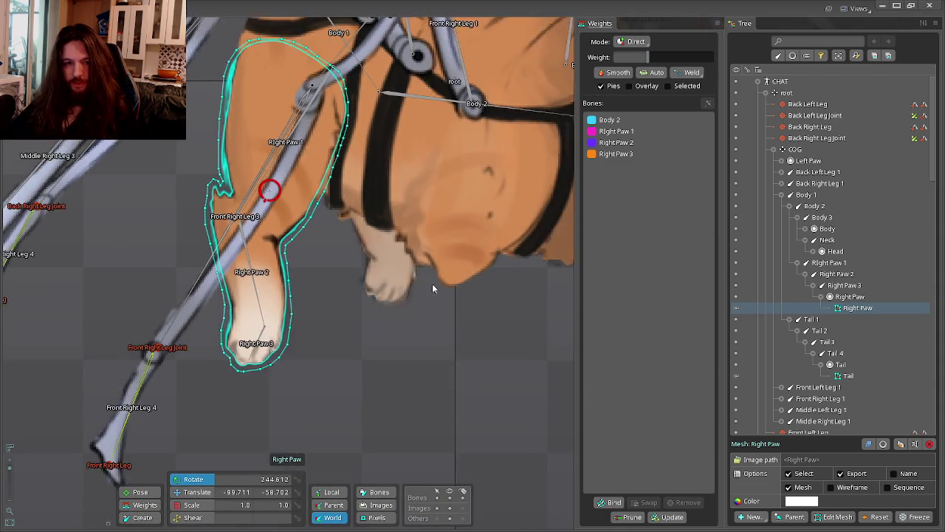
scroll(396, 272, "down", 2)
left_click_drag(396, 275, 394, 304)
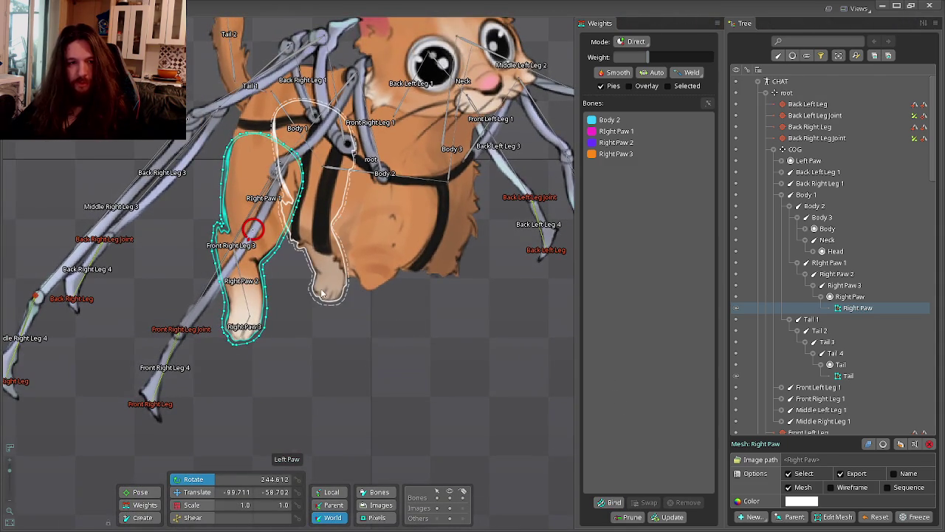
left_click(328, 293)
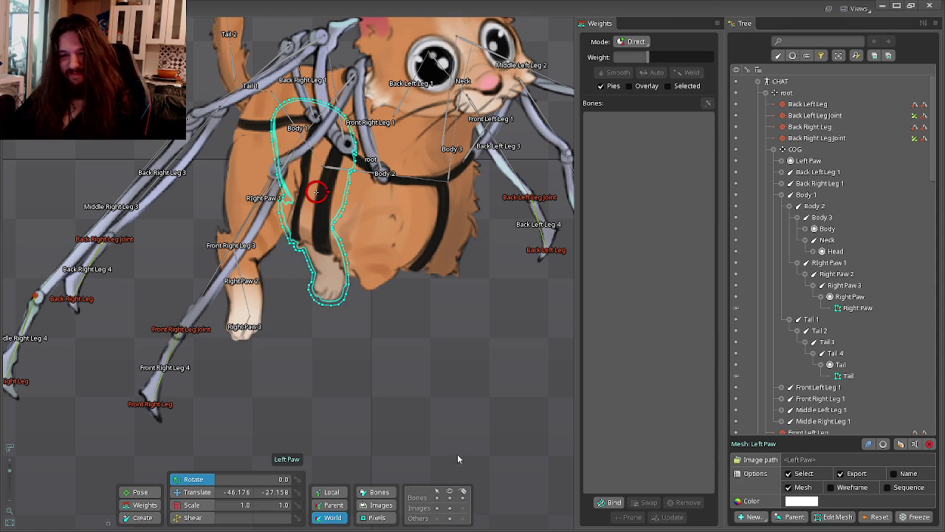
double_click(798, 265)
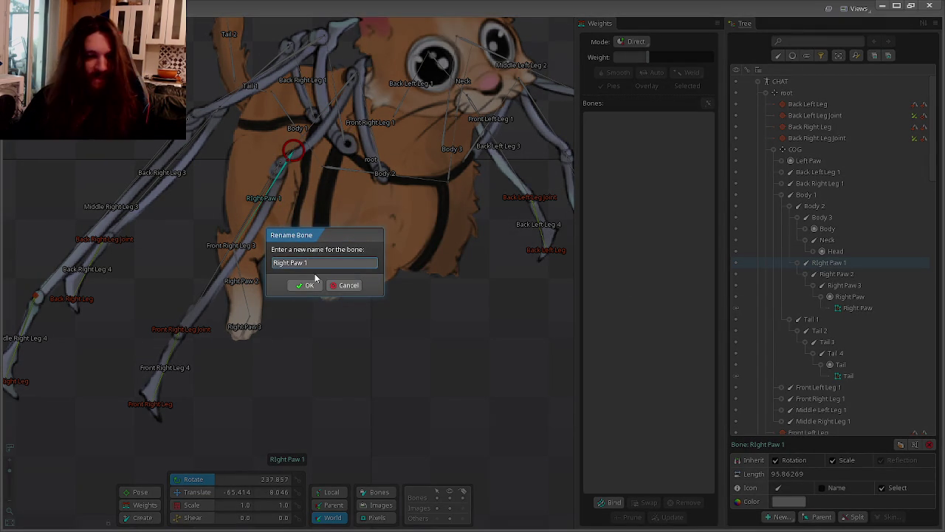
key("Escape")
left_click_drag(407, 290, 433, 345)
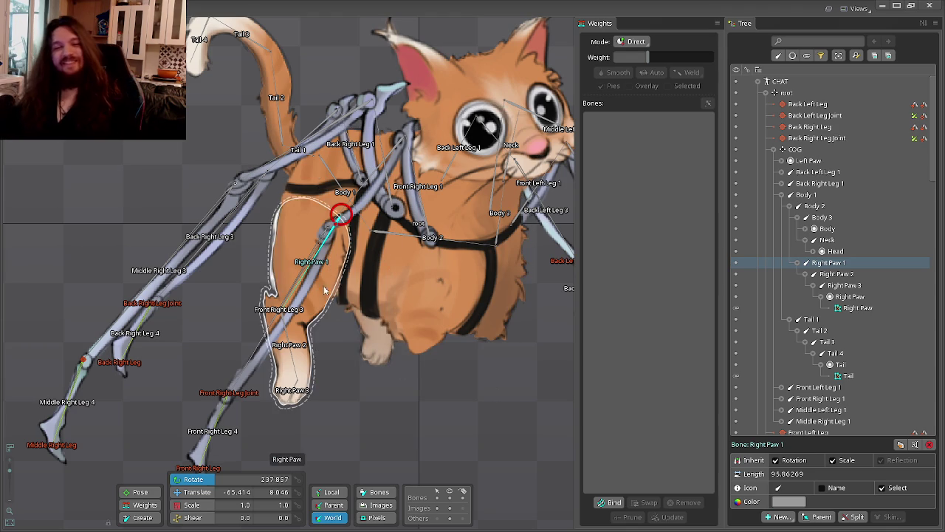
left_click(381, 311)
key("Escape")
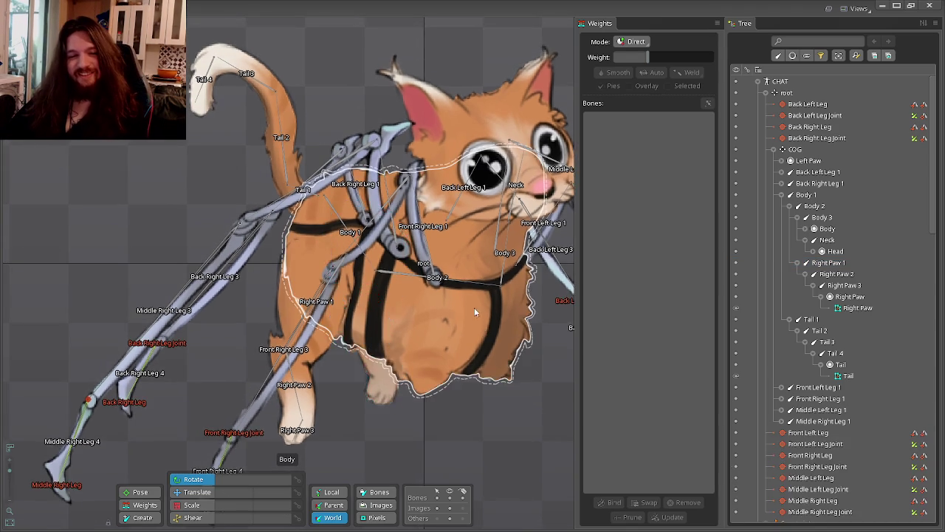
scroll(399, 324, "up", 2)
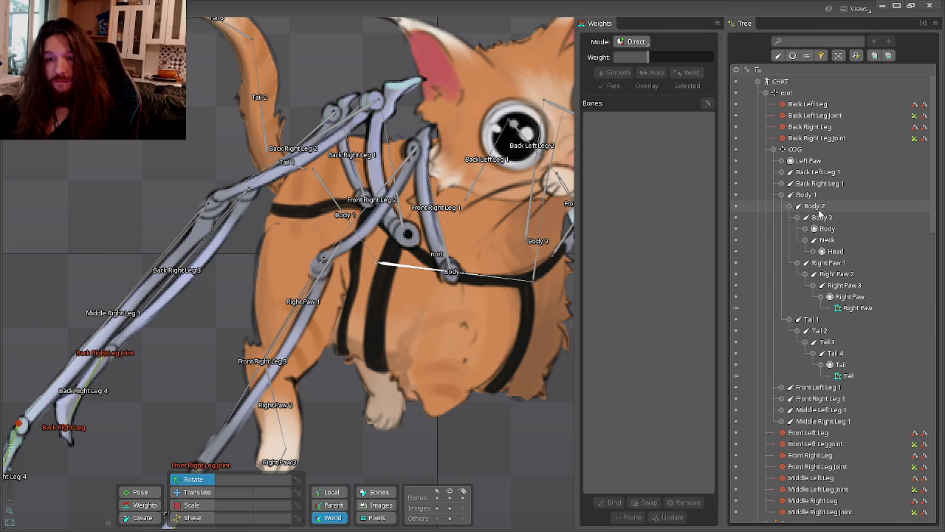
Draw a new three-bone chain from Body 2 down the left paw.
left_click(814, 206)
left_click(798, 228)
scroll(325, 325, "up", 1)
scroll(325, 325, "up", 1)
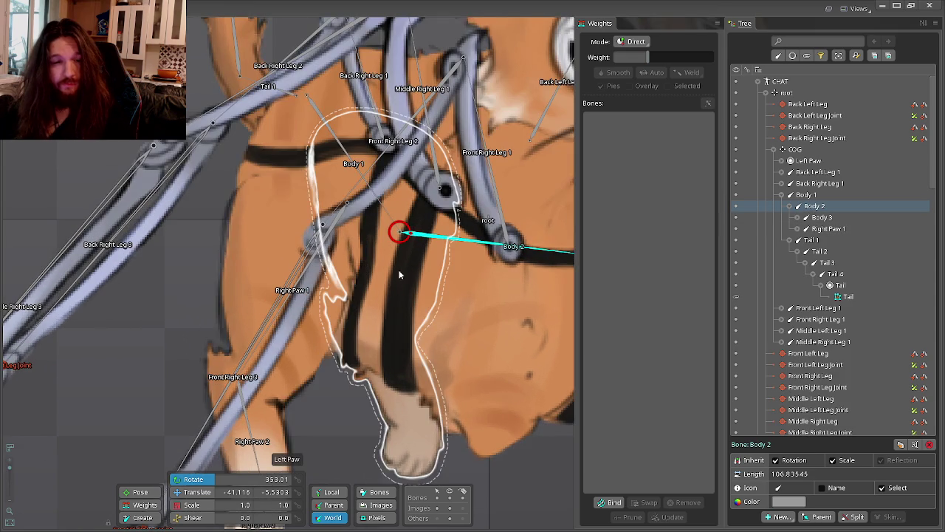
left_click(157, 517)
mouse_move(404, 166)
left_mouse_down()
mouse_move(362, 318)
mouse_move(425, 449)
left_mouse_up()
scroll(461, 353, "down", 2)
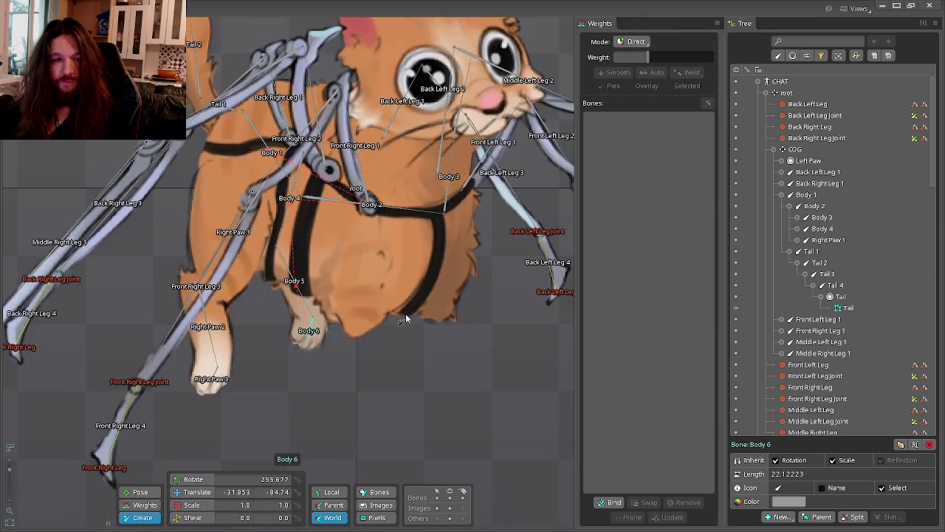
scroll(391, 310, "down", 3)
scroll(456, 363, "up", 2)
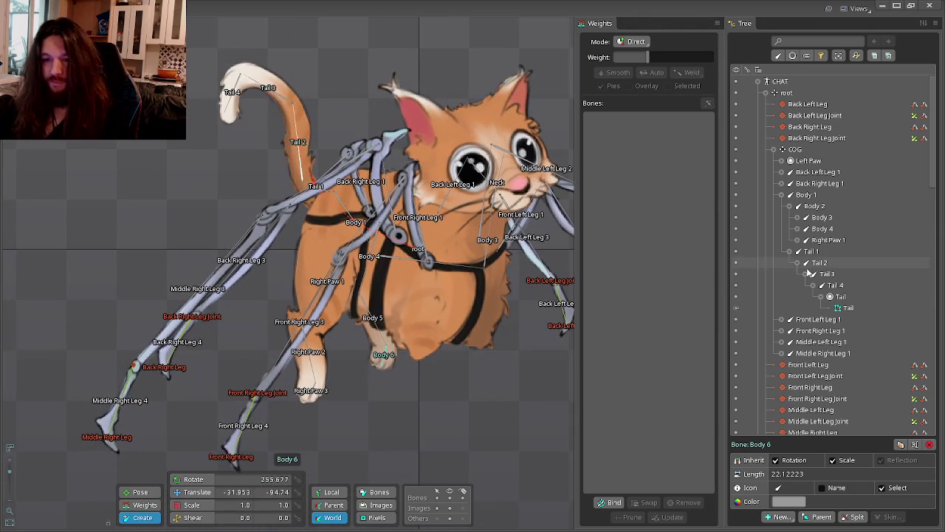
Rename bones Body 4 and Body 5 to Left Paw 1 and Left Paw 2.
left_click(792, 208)
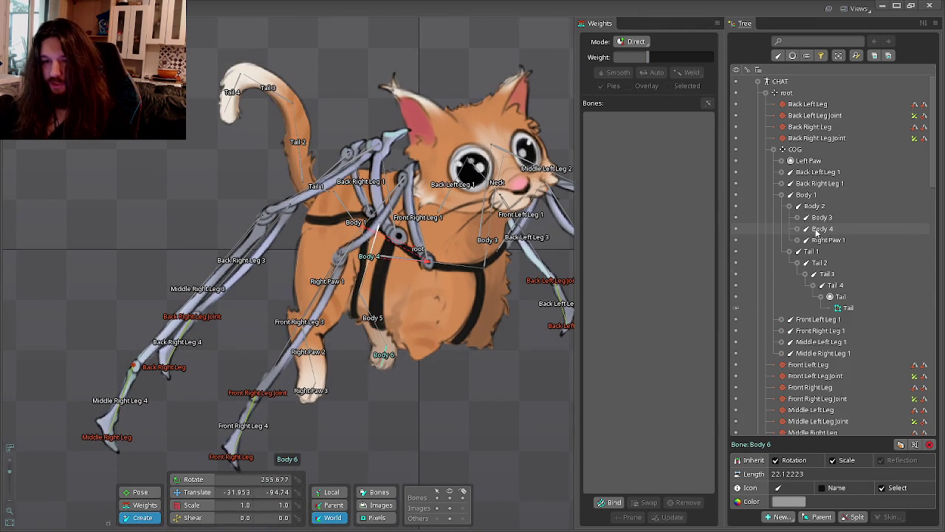
left_click(798, 230)
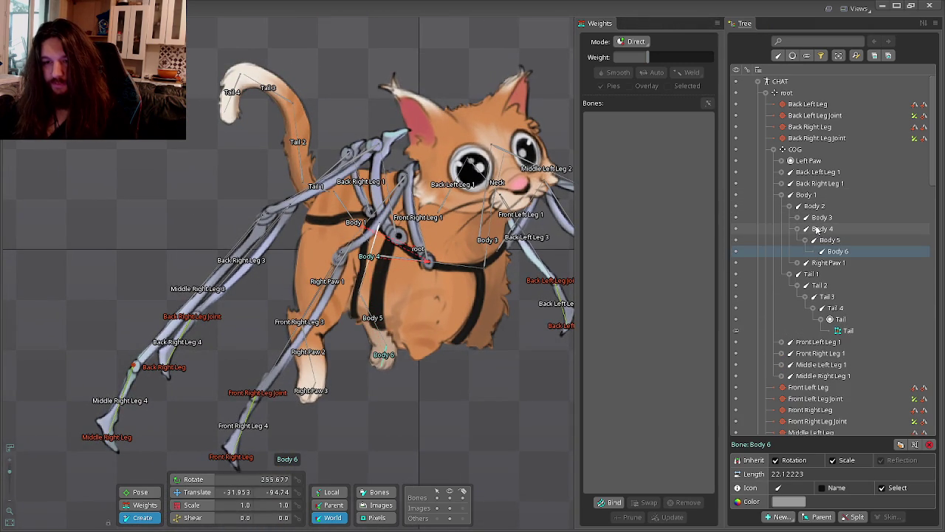
double_click(819, 229)
key("BackSpace")
key("BackSpace")
key("BackSpace")
type("Left")
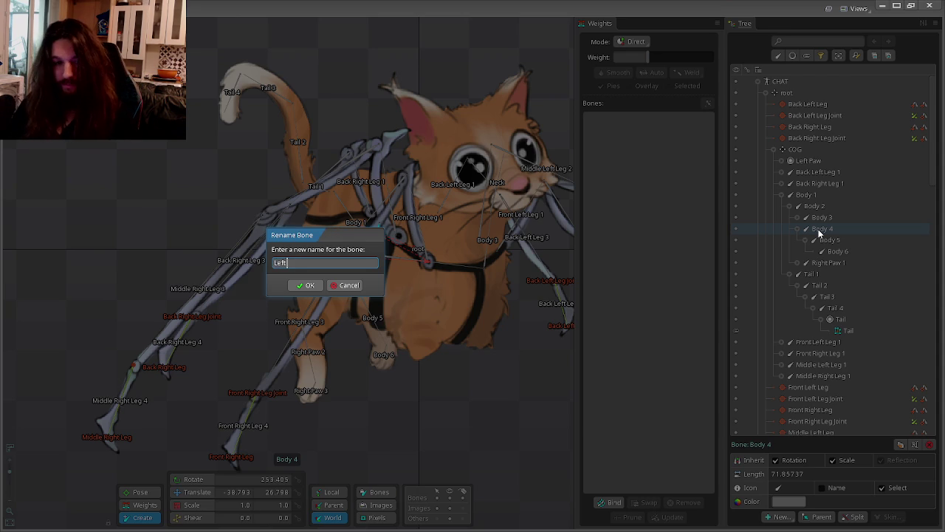
type(" Paw 1")
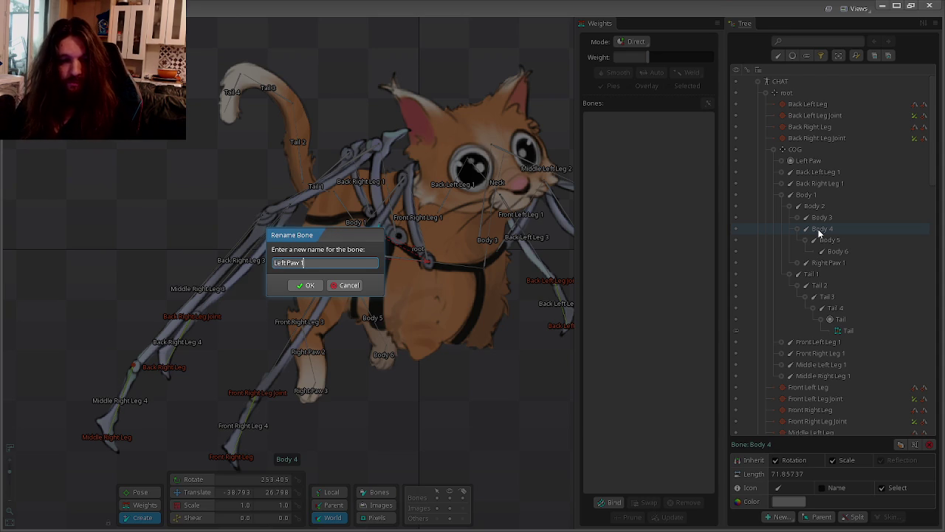
key("Return")
double_click(839, 242)
type("Left Paw 2")
key("Return")
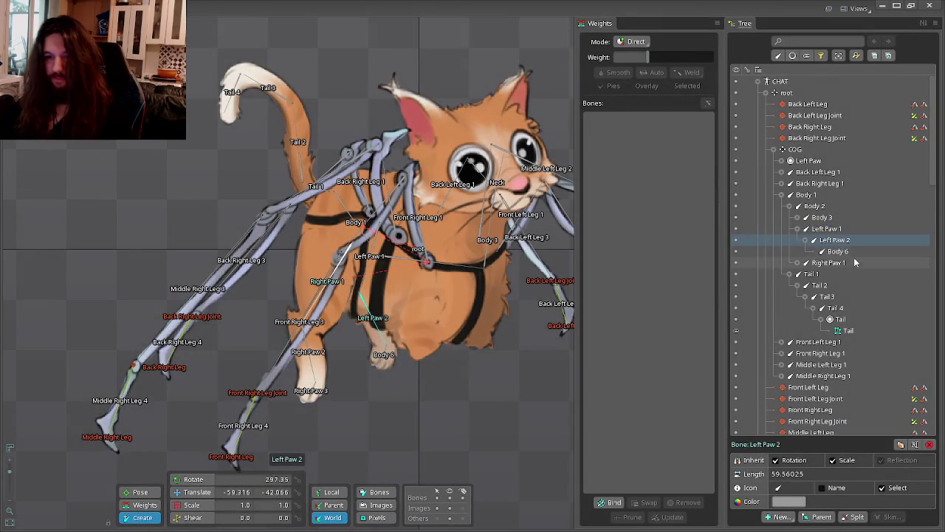
Rename Body 6 to Left Paw 3 and check how the Right Paw slot is nested.
double_click(846, 251)
type("Left Paw 3")
key("Return")
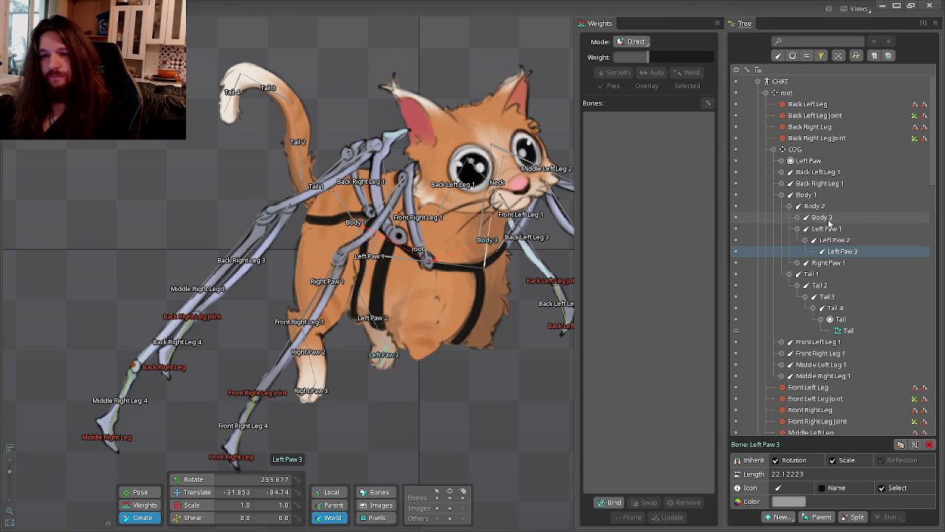
left_click(829, 263)
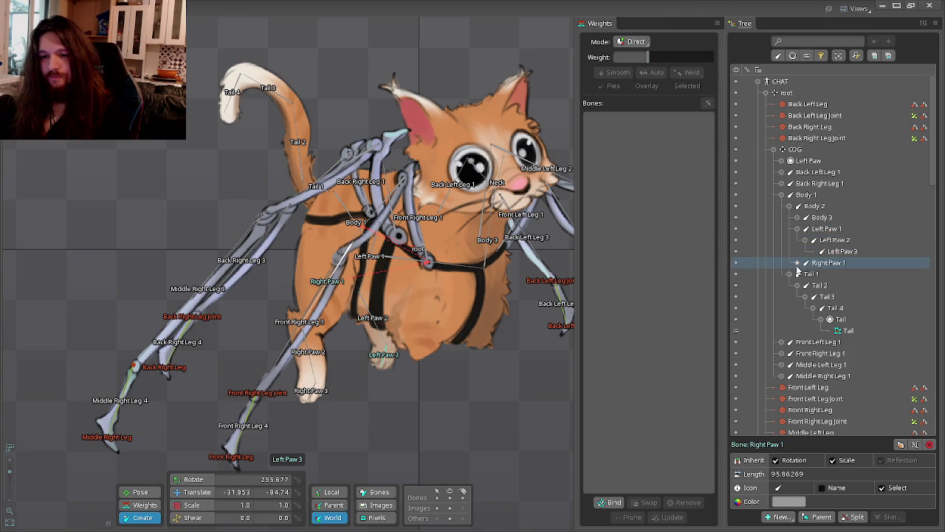
left_click(849, 296)
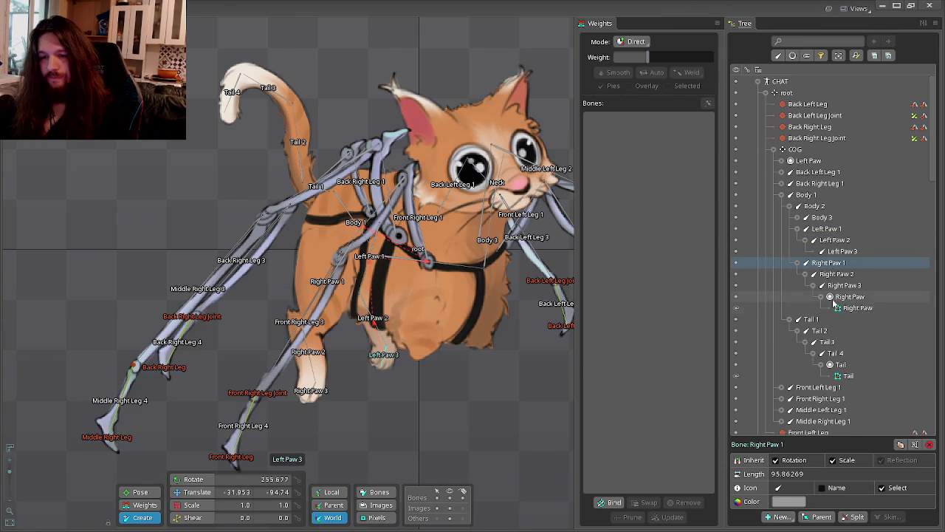
Reparent the Left Paw slot under the Left Paw 3 bone and select its mesh.
left_click(808, 160)
mouse_move(809, 161)
left_mouse_down()
mouse_move(848, 276)
mouse_move(845, 264)
left_mouse_up()
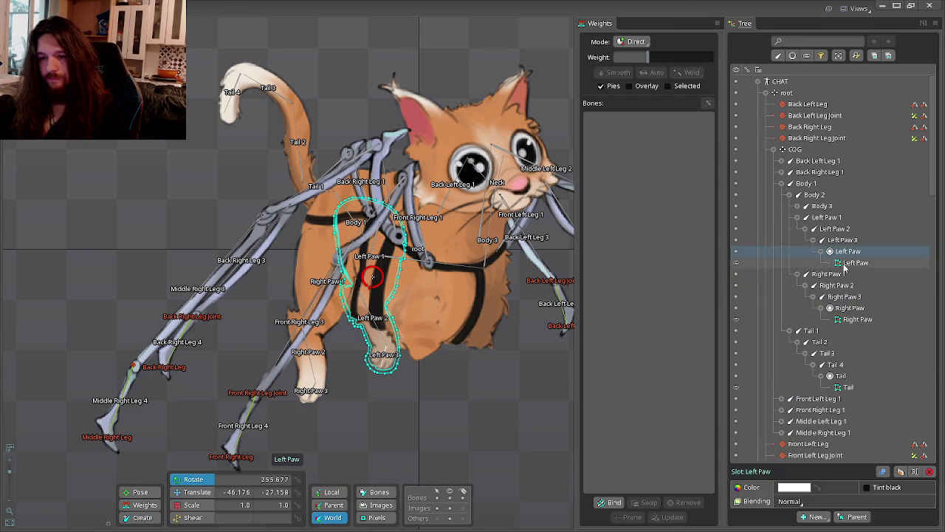
left_click(856, 262)
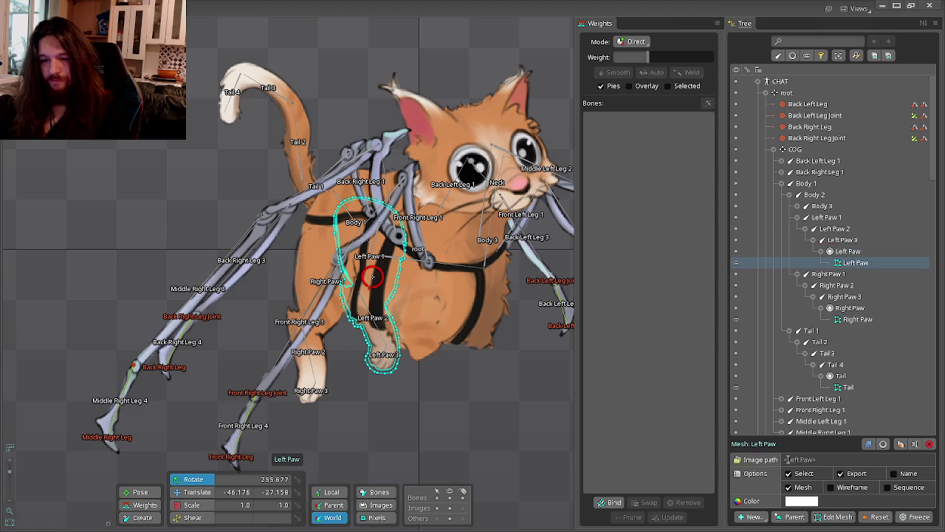
Bind the left paw mesh to Left Paw 1, 2 and 3 and compute weights.
left_click(620, 502)
scroll(424, 295, "up", 2)
left_click(350, 293)
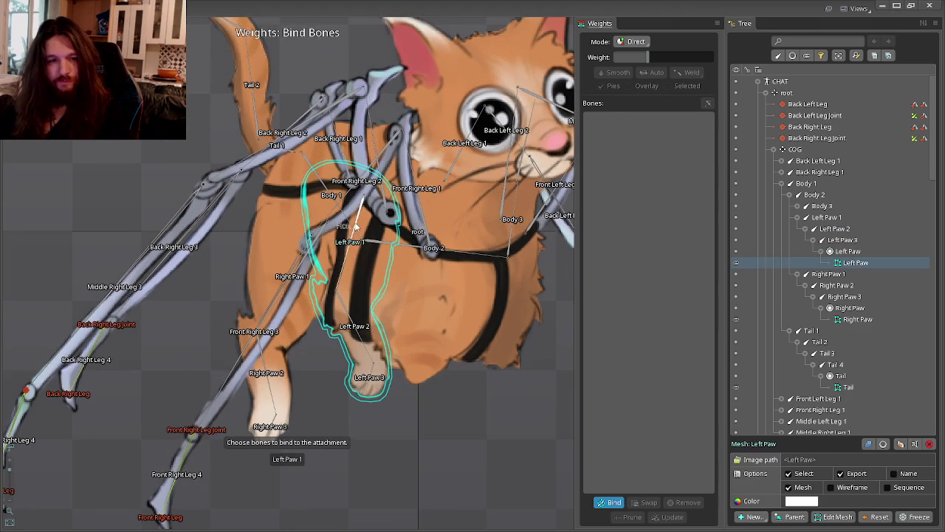
left_click(353, 326)
left_click(369, 377)
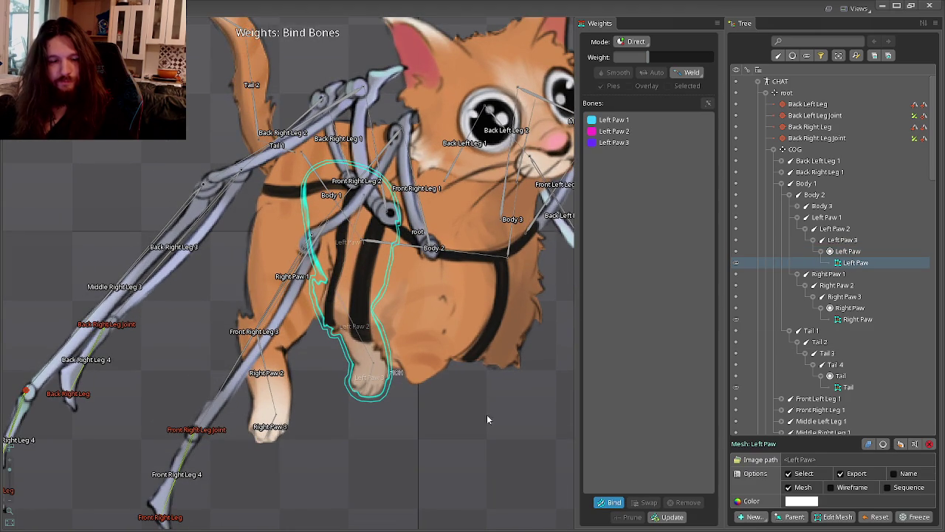
left_click(613, 503)
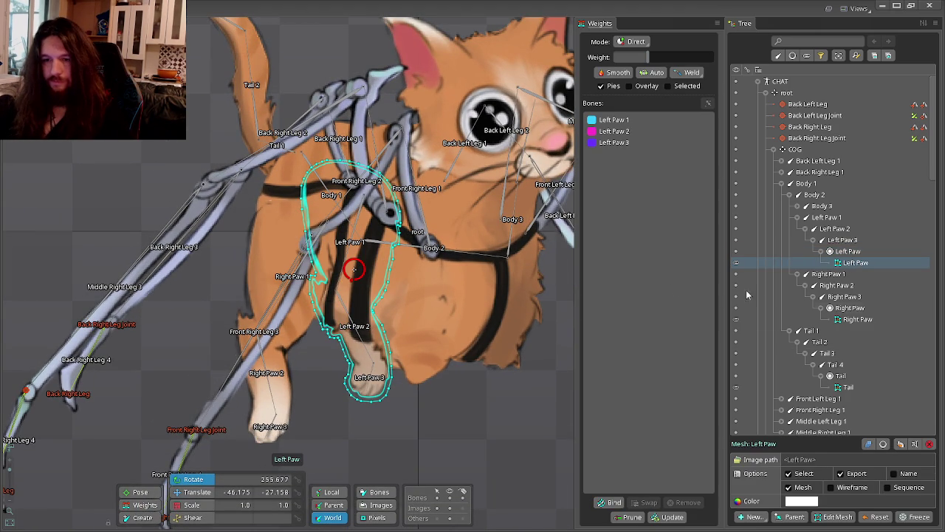
Check the right paw's bound bones, then remove the three bones from the left paw binding.
left_click(850, 321)
left_click(855, 263)
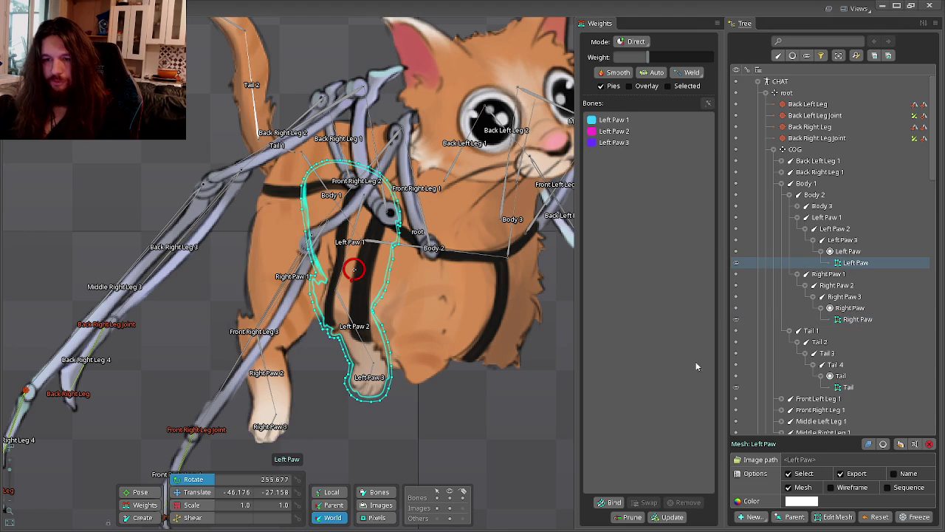
left_click_drag(630, 141, 623, 120)
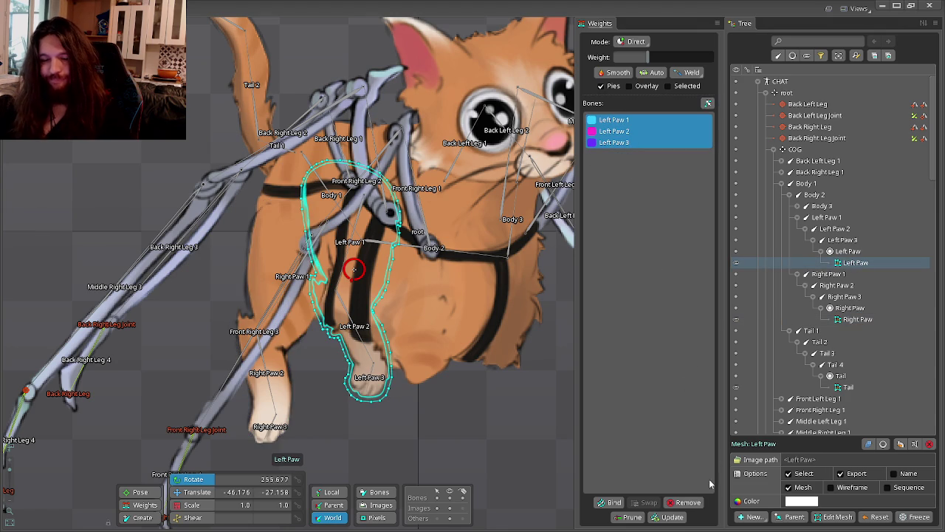
left_click(687, 502)
Rebind the left paw mesh to Body 2 and Left Paw 1–3 with automatic weights, then deselect.
left_click(614, 502)
scroll(453, 296, "up", 3)
scroll(369, 203, "up", 1)
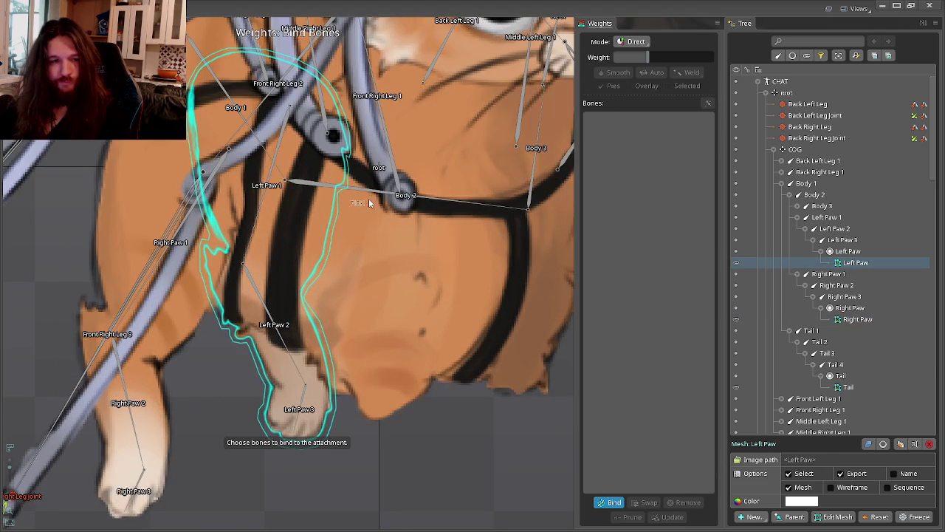
left_click(369, 203)
left_click(256, 221)
left_click(269, 318)
left_click(287, 387)
key("Return")
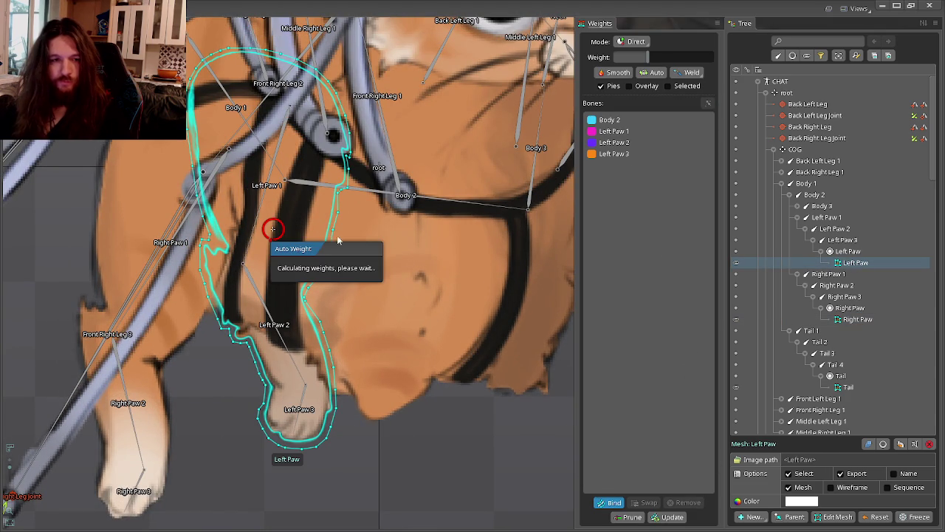
key("Escape")
In animate mode, lift the whole cat with the COG bone and tilt it about 35 degrees.
key("ctrl+Tab")
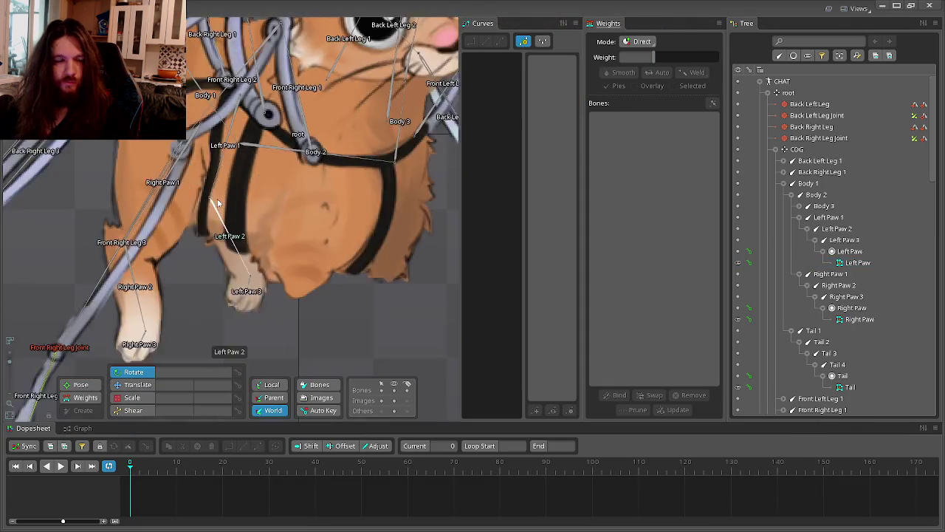
scroll(308, 258, "down", 5)
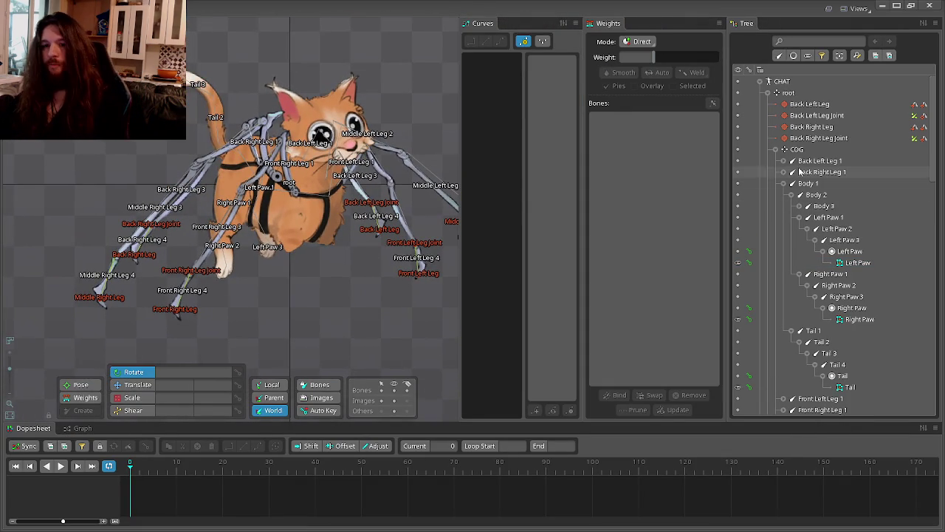
left_click(796, 149)
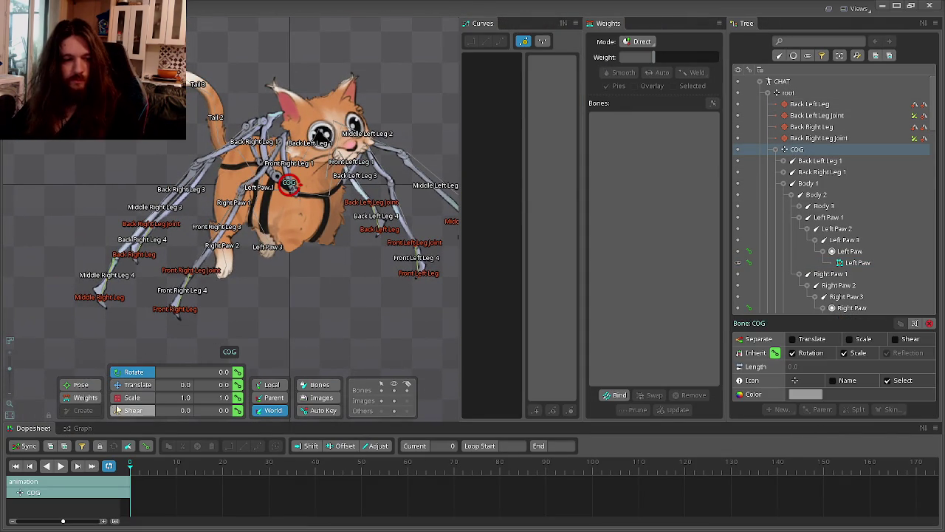
left_click(135, 384)
left_click_drag(361, 313, 339, 229)
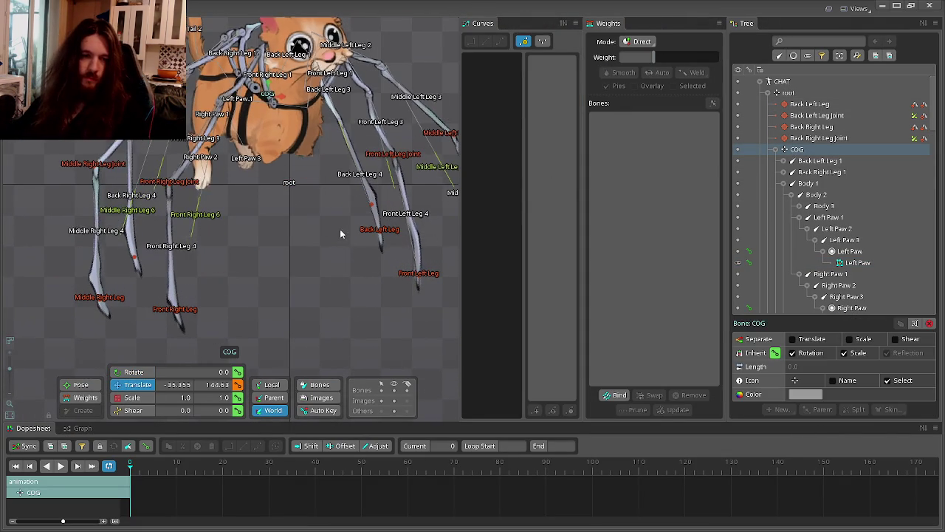
left_click(133, 371)
left_click_drag(215, 296, 331, 269)
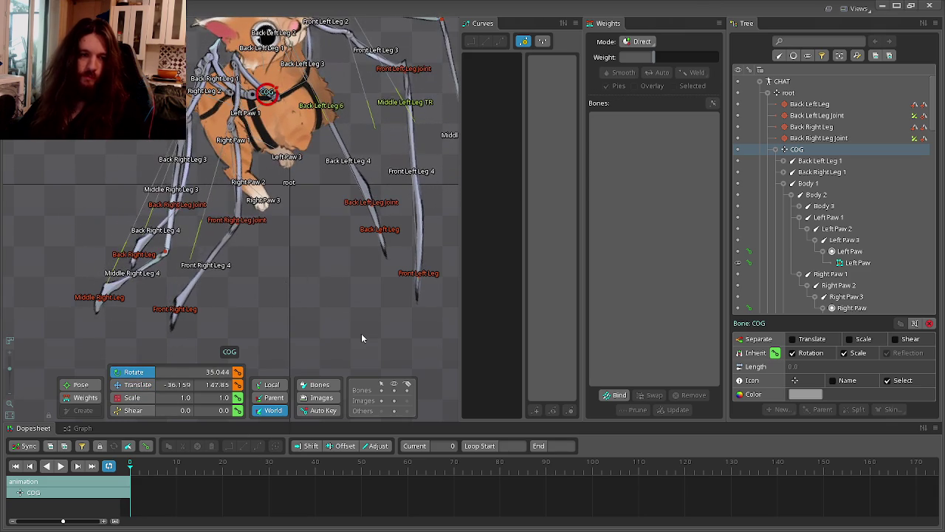
scroll(240, 155, "up", 2)
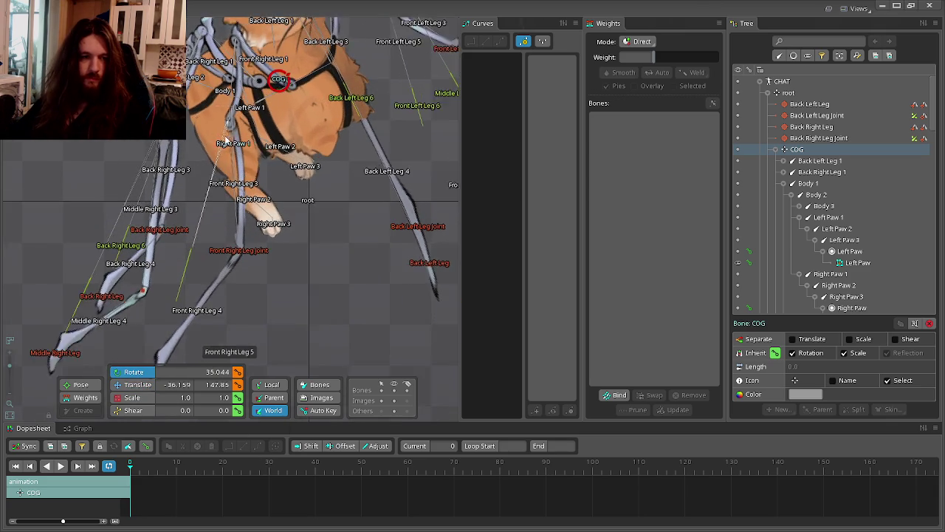
scroll(239, 155, "up", 1)
Bend the right front paw by rotating Right Paw 1 and Right Paw 2.
left_click(239, 155)
left_click_drag(344, 258, 390, 317)
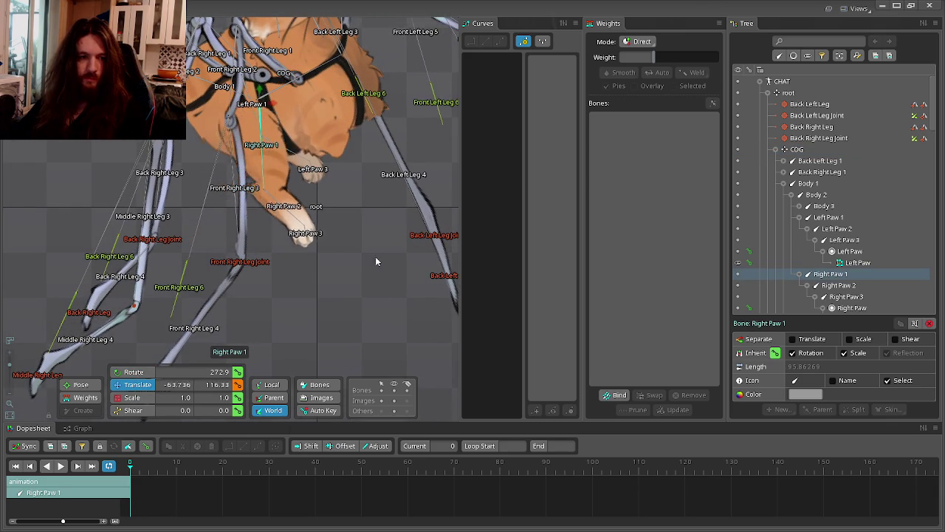
key("ctrl+z")
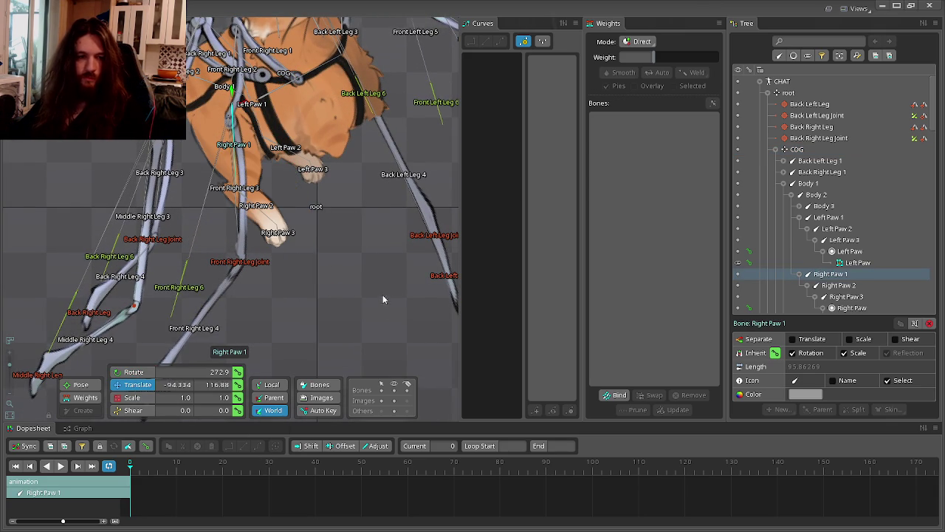
key("c")
mouse_move(392, 269)
left_mouse_down()
mouse_move(360, 301)
mouse_move(287, 338)
left_mouse_up()
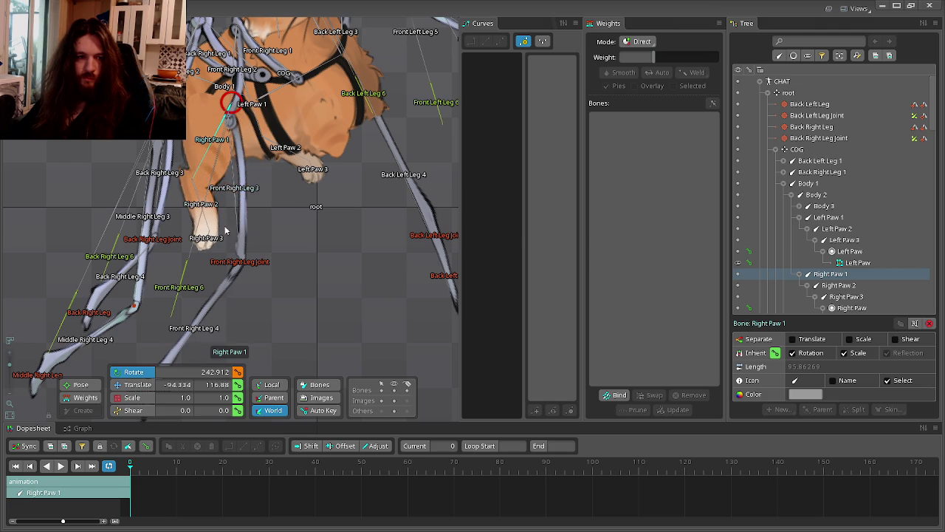
left_click(195, 194)
left_click_drag(347, 236, 293, 318)
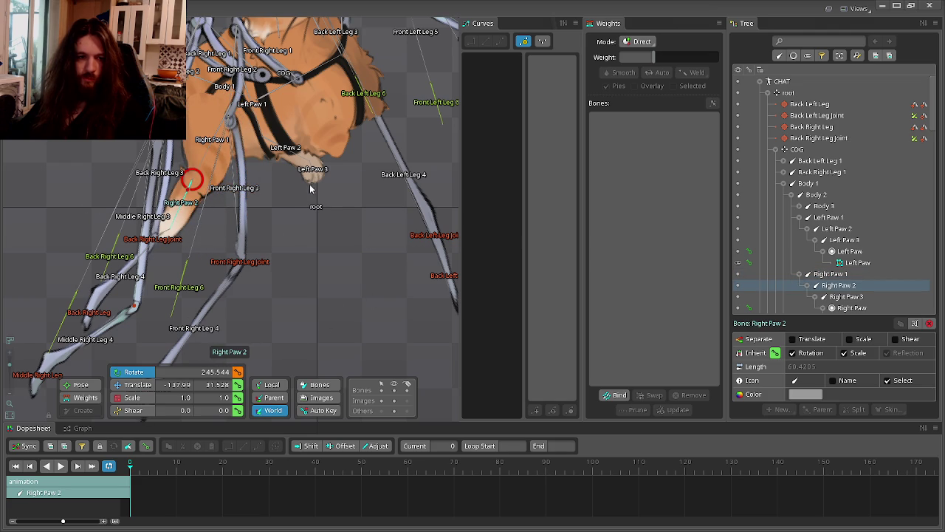
Bend the left front paw by rotating Left Paw 1, select Left Paw 2, and zoom out.
left_click(260, 131)
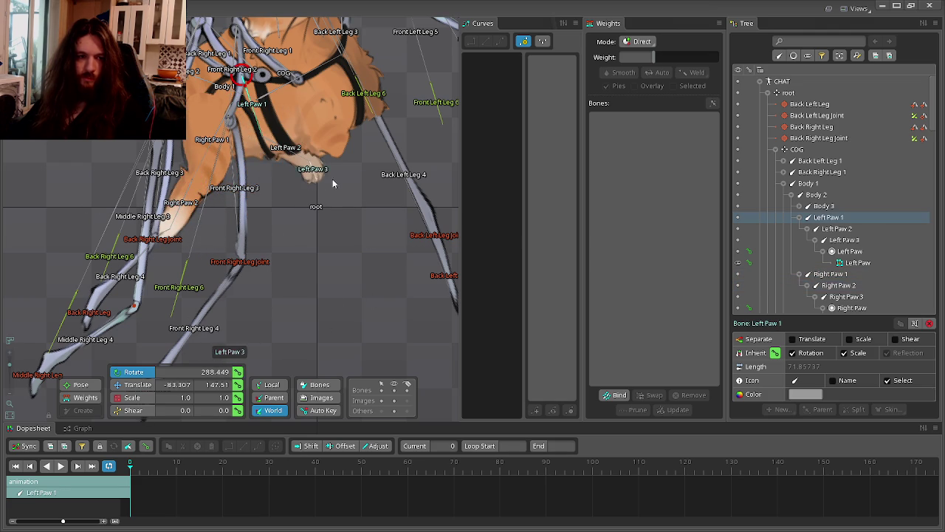
mouse_move(332, 178)
left_mouse_down()
mouse_move(322, 281)
mouse_move(296, 227)
mouse_move(249, 297)
left_mouse_up()
left_click(280, 200)
scroll(320, 214, "down", 5)
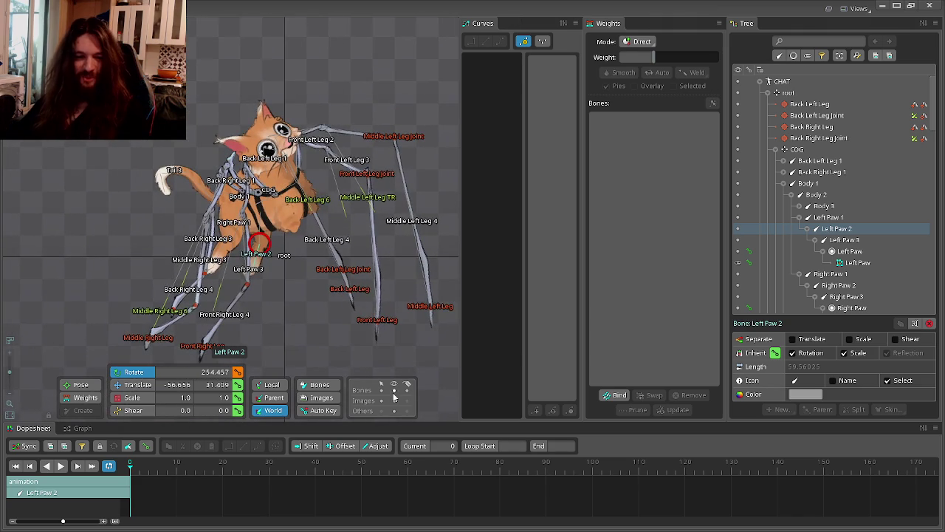
scroll(283, 280, "down", 3)
scroll(302, 293, "down", 2)
Move the cat's Head mesh up and to the right.
left_click(304, 301)
scroll(311, 304, "up", 3)
scroll(343, 339, "up", 2)
left_click(293, 200)
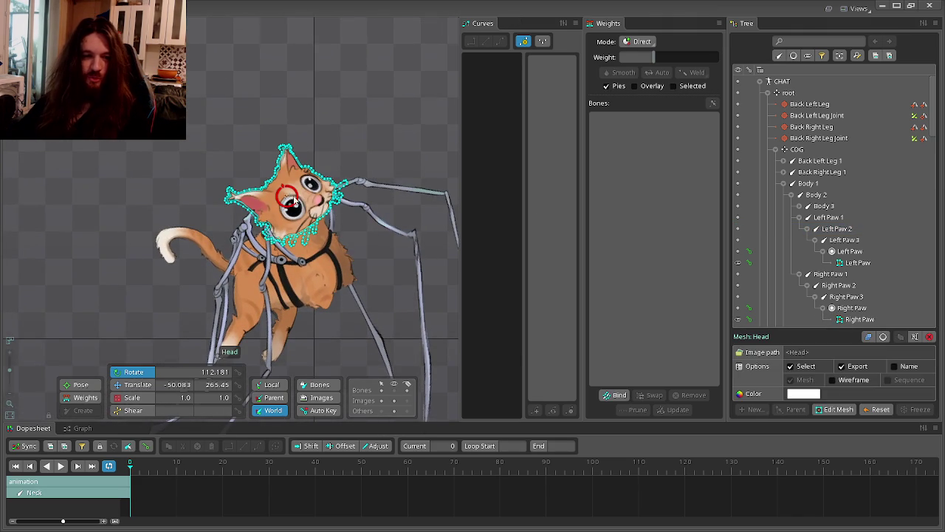
key("v")
left_click_drag(349, 148, 368, 86)
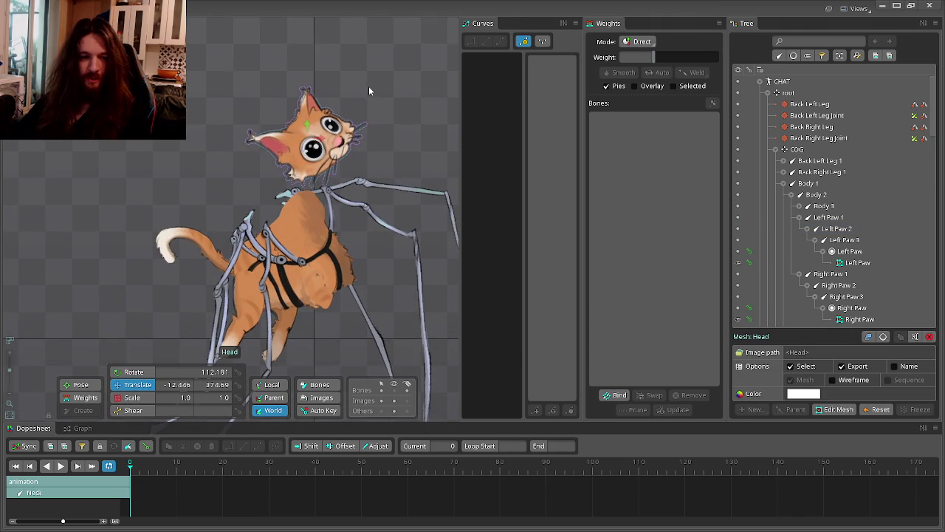
Select the Body mesh and turn the bone name labels on.
left_click(292, 212)
scroll(299, 214, "up", 2)
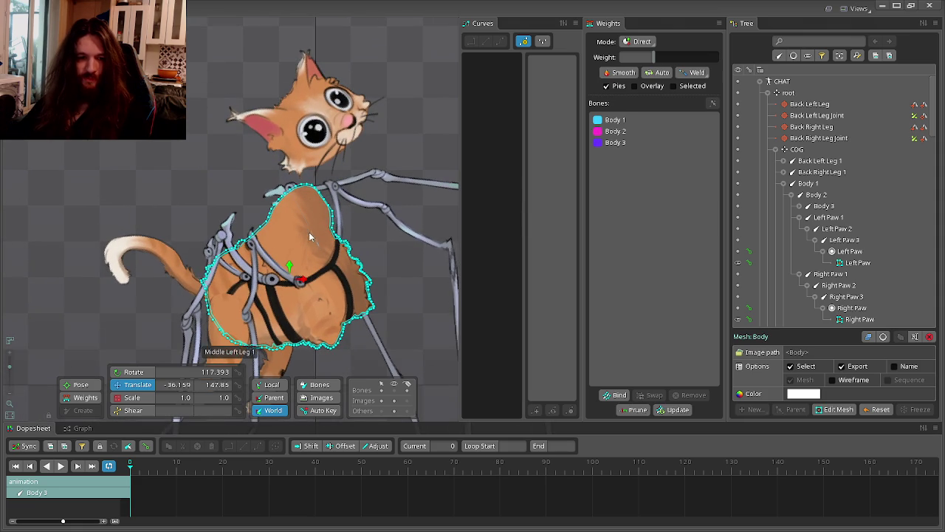
left_click(393, 390)
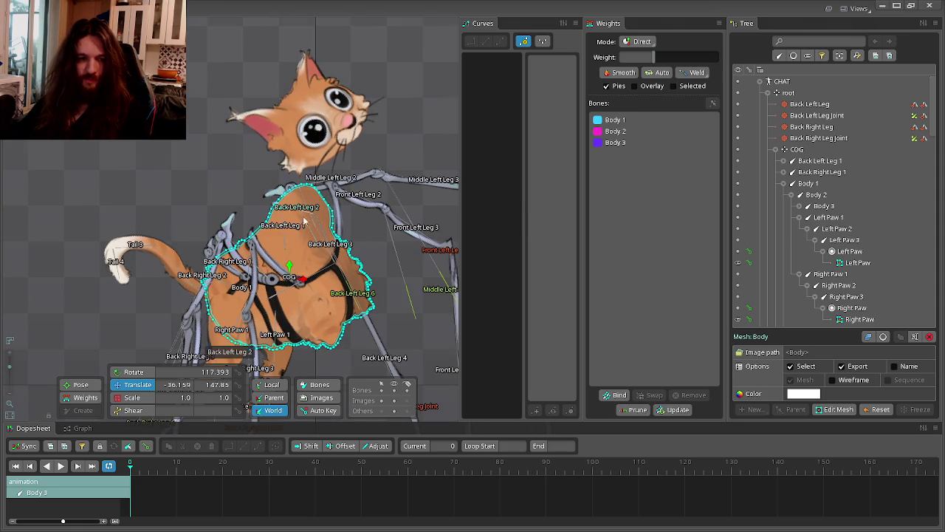
scroll(303, 221, "up", 2)
left_click(408, 390)
scroll(320, 211, "up", 2)
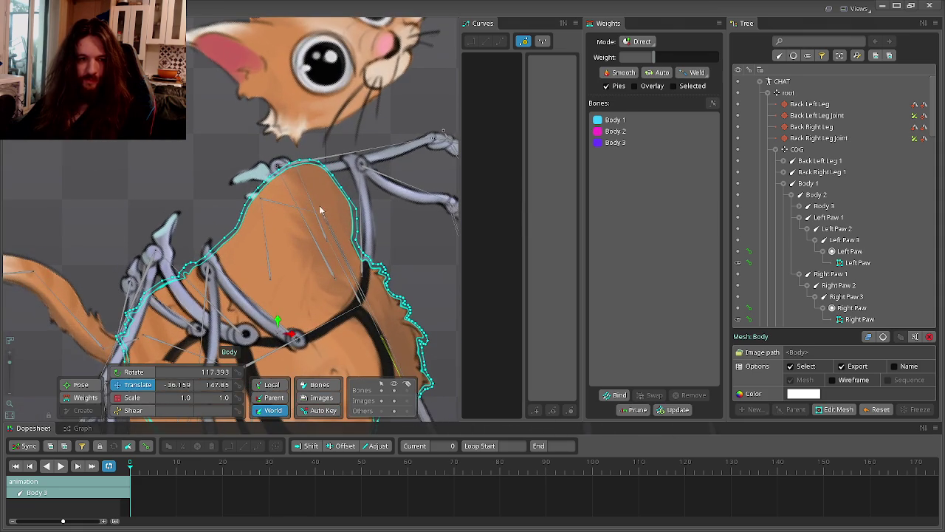
left_click(408, 391)
scroll(308, 189, "up", 2)
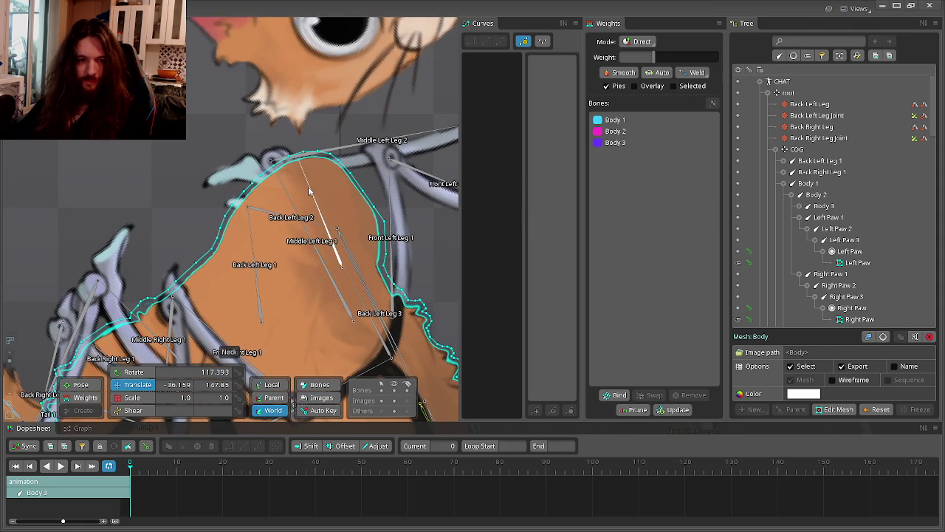
Move the Neck bone down-left, with a further head raise undone.
left_click(308, 190)
scroll(346, 83, "down", 5)
left_click_drag(347, 83, 321, 110)
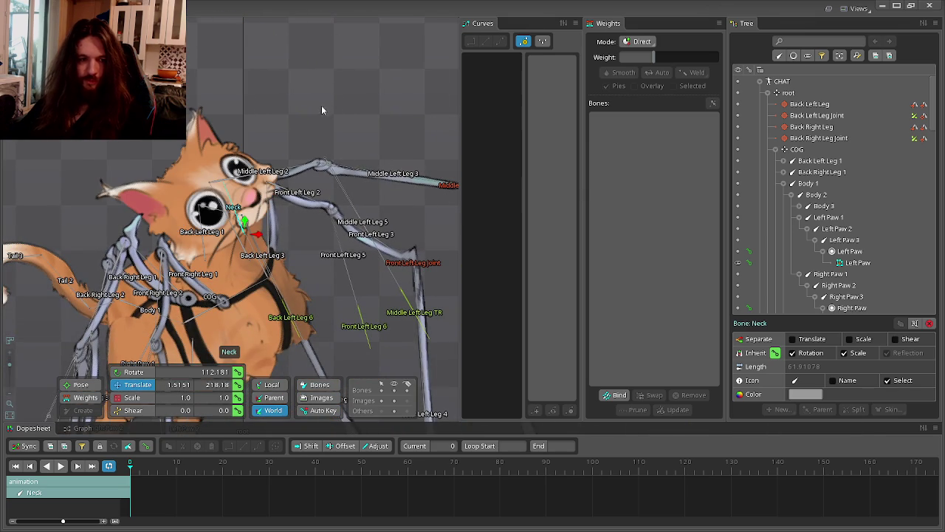
left_click(304, 126)
left_click(232, 190)
left_click_drag(232, 189, 319, 54)
key("ctrl+z")
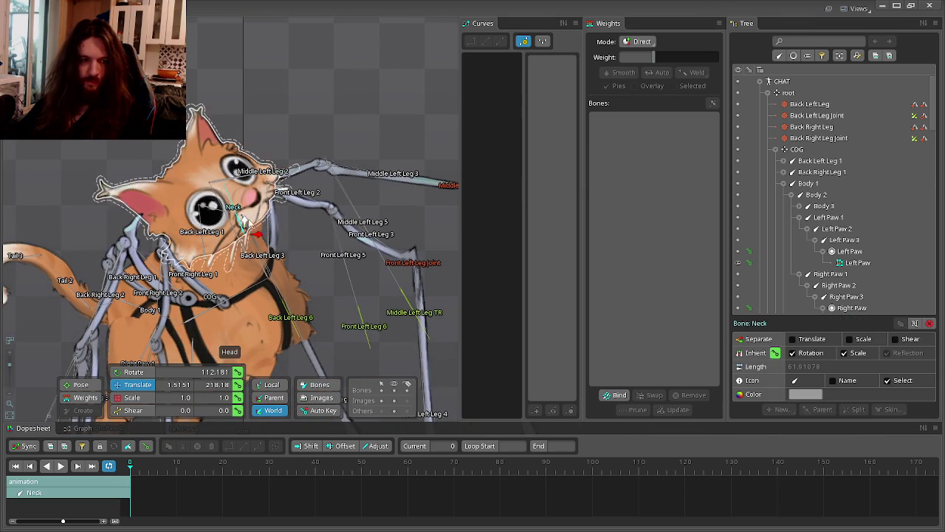
scroll(240, 256, "up", 2)
Stretch the upper body upward by translating the Body 3 bone.
left_click(279, 278)
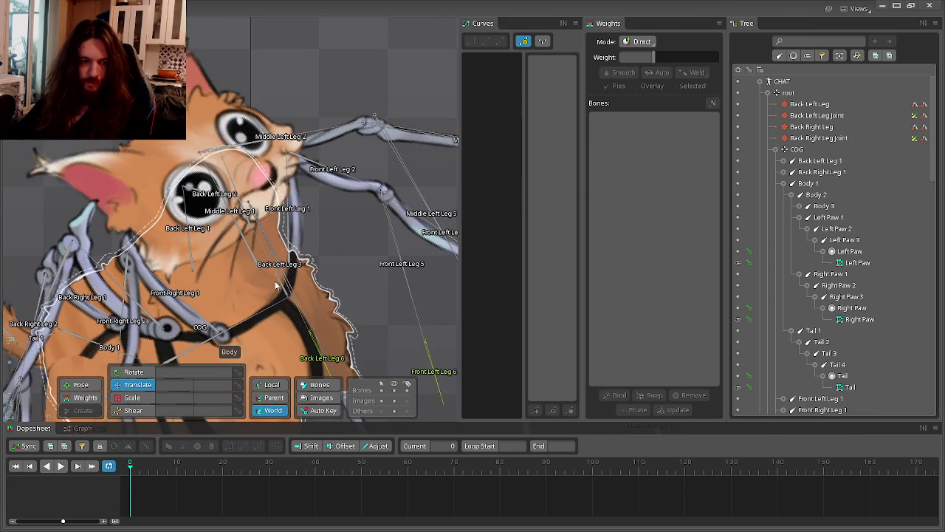
mouse_move(279, 285)
left_mouse_down()
mouse_move(332, 4)
mouse_move(311, 42)
mouse_move(355, 191)
mouse_move(484, 303)
left_mouse_up()
key("c")
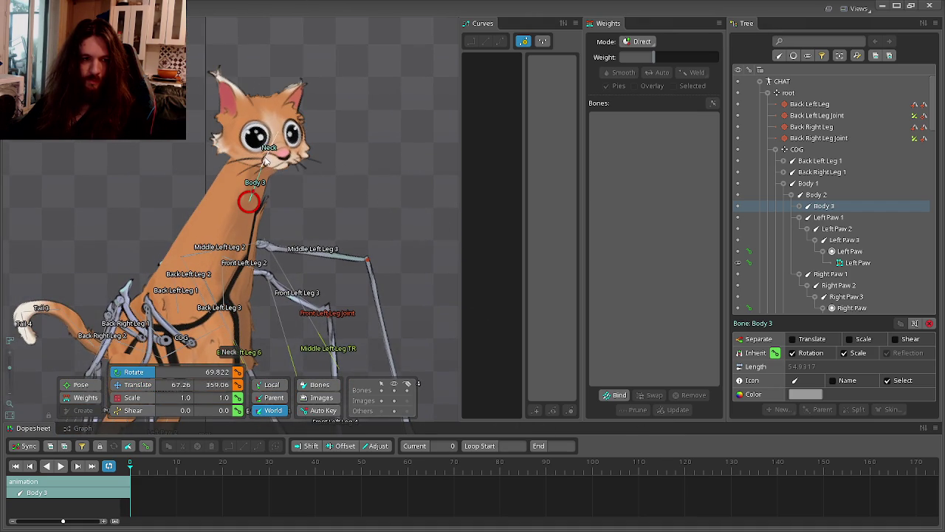
Rotate the Neck bone to tip the cat's head back, then deselect.
left_click(260, 167)
mouse_move(432, 136)
left_mouse_down()
mouse_move(310, 85)
mouse_move(305, 194)
mouse_move(375, 201)
left_mouse_up()
key("v")
left_click(377, 196)
scroll(376, 197, "down", 3)
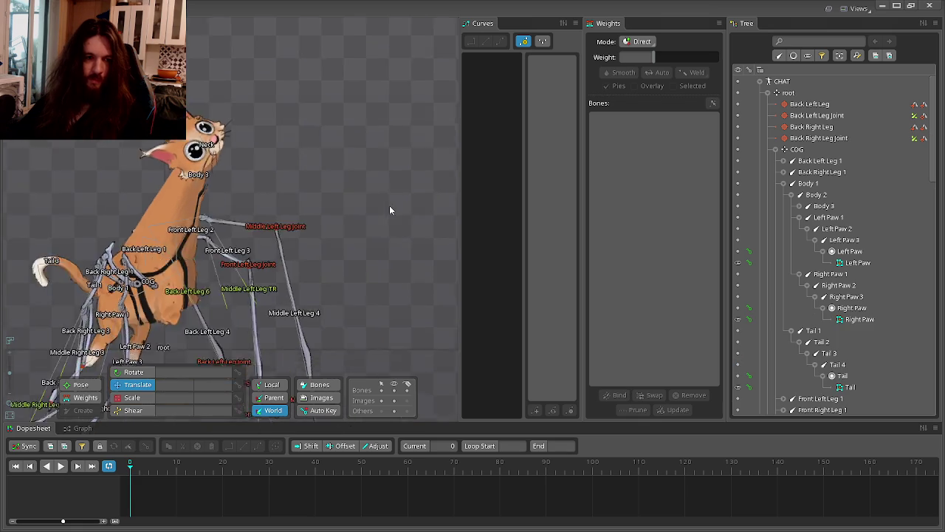
scroll(389, 206, "down", 3)
scroll(268, 251, "up", 2)
scroll(354, 273, "up", 3)
scroll(323, 341, "down", 2)
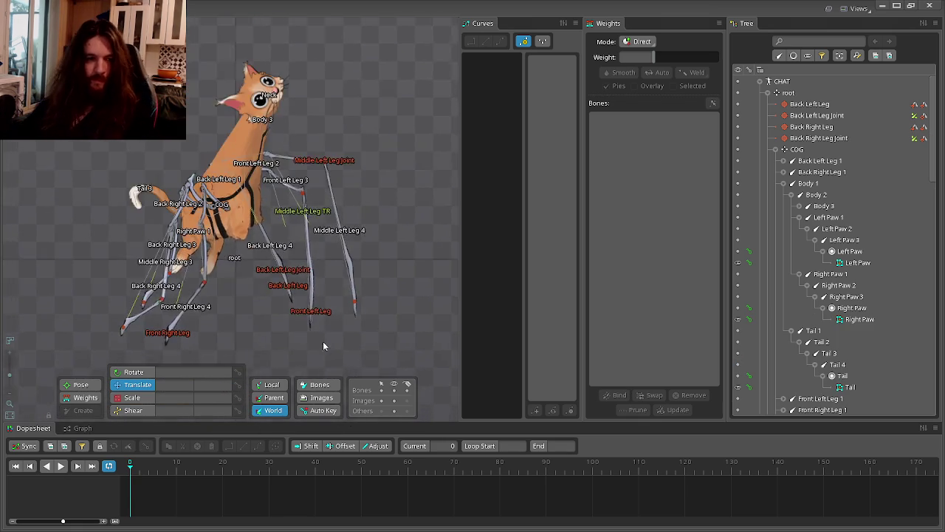
scroll(257, 260, "up", 2)
scroll(257, 256, "down", 2)
scroll(270, 257, "up", 2)
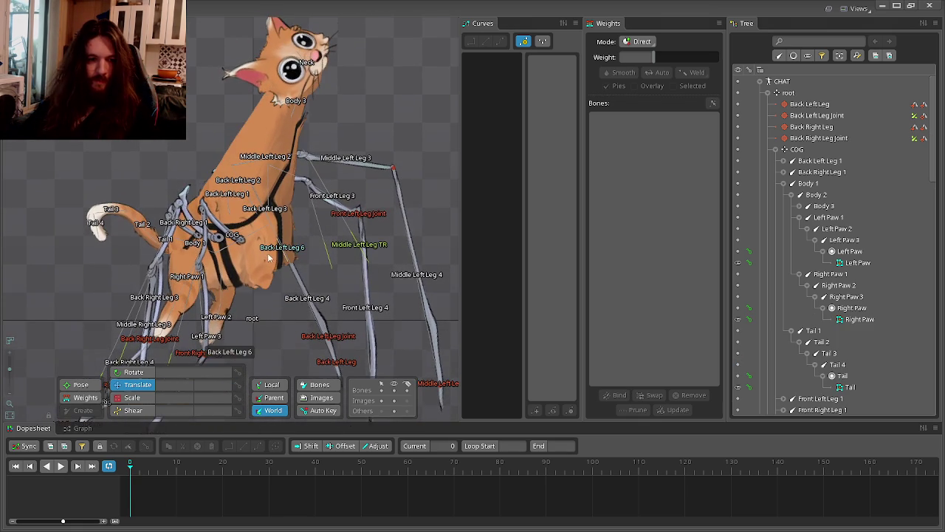
scroll(276, 240, "up", 1)
scroll(278, 235, "up", 1)
Translate Body 2 to -89.192, 167.49 so the cat stands upright.
left_click(248, 233)
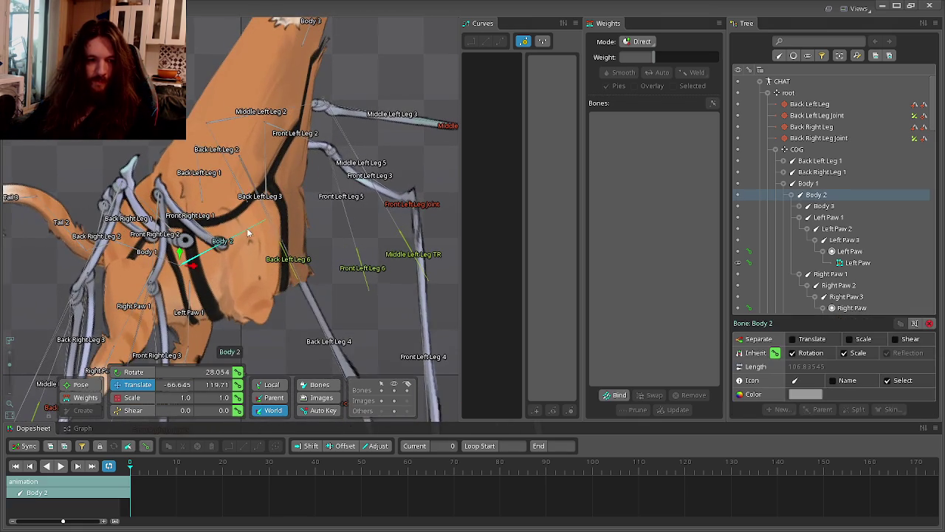
left_click_drag(362, 308, 341, 265)
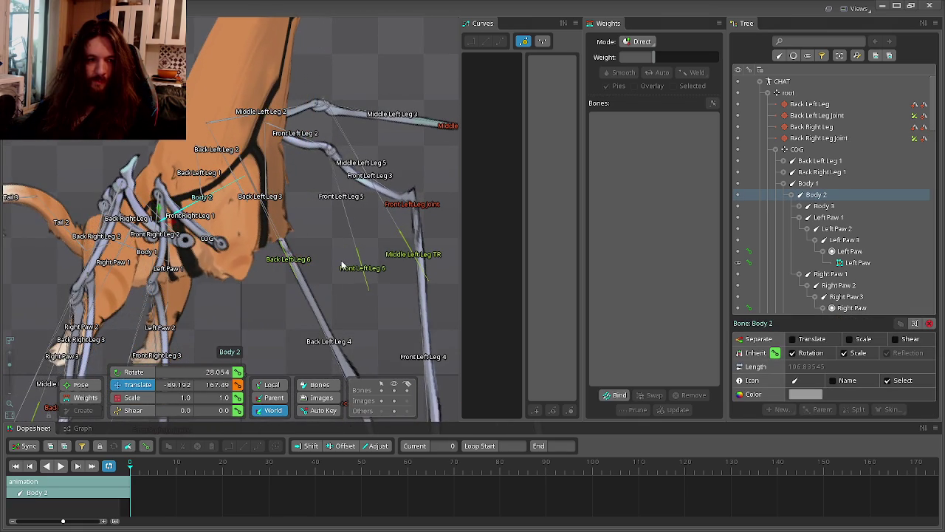
scroll(336, 268, "down", 2)
scroll(433, 244, "up", 2)
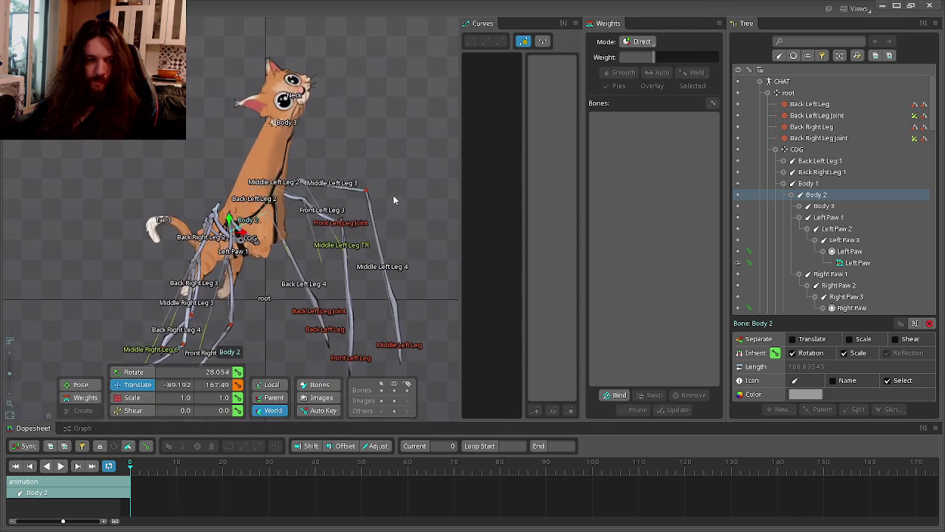
left_click_drag(393, 195, 411, 190)
left_click(385, 150)
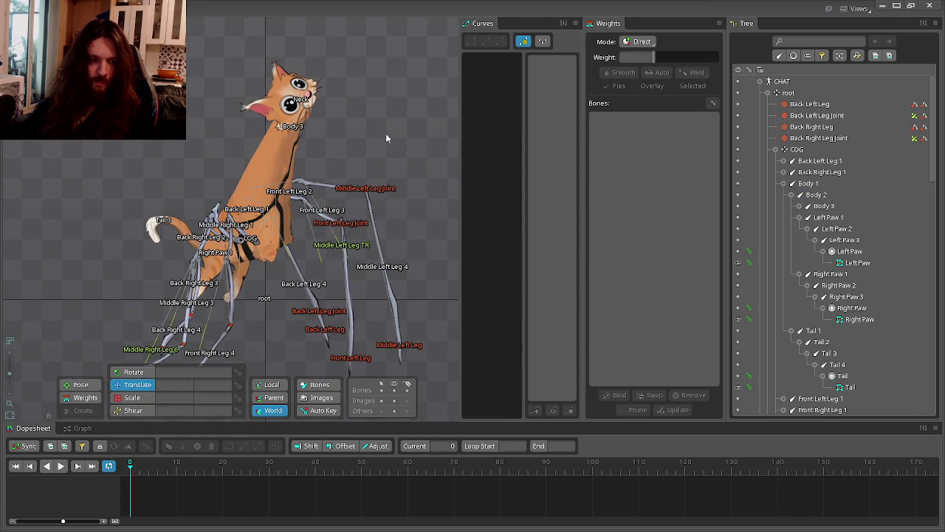
Hide the bone name labels in the visibility grid.
scroll(385, 138, "down", 3)
left_click(395, 392)
scroll(333, 275, "up", 2)
scroll(284, 279, "up", 2)
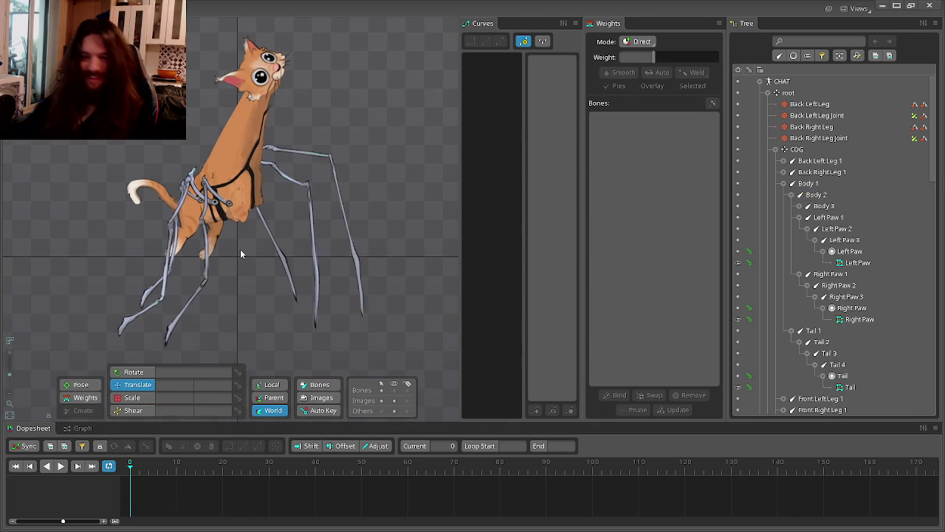
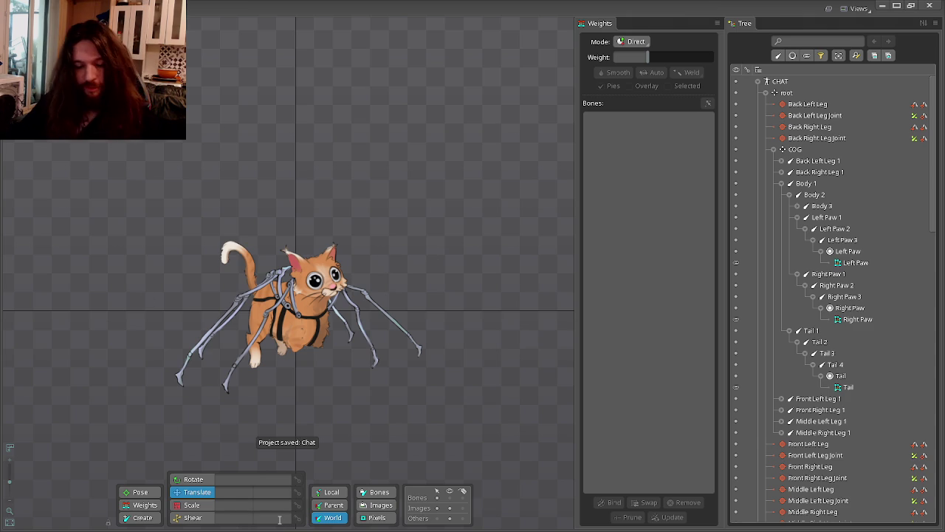
Close the Weights view and show name labels on every bone in the viewport.
key("alt+Tab")
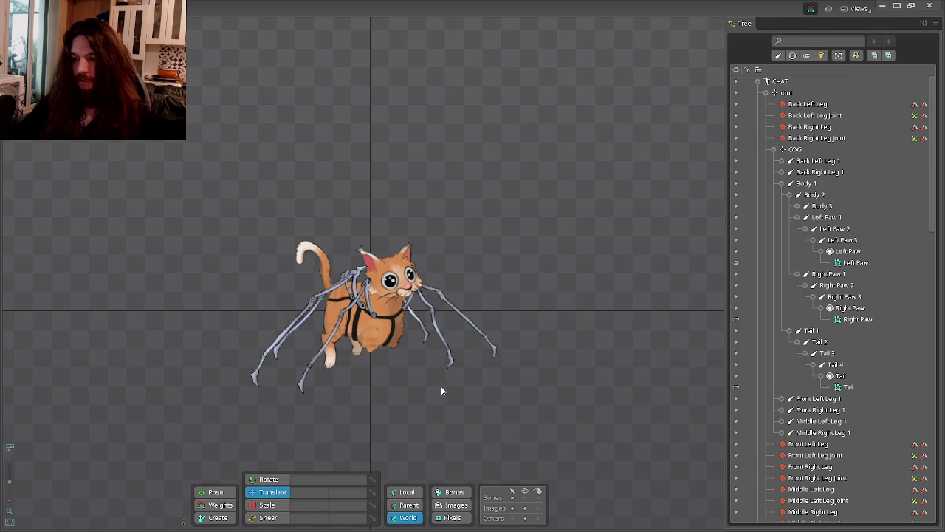
key("b")
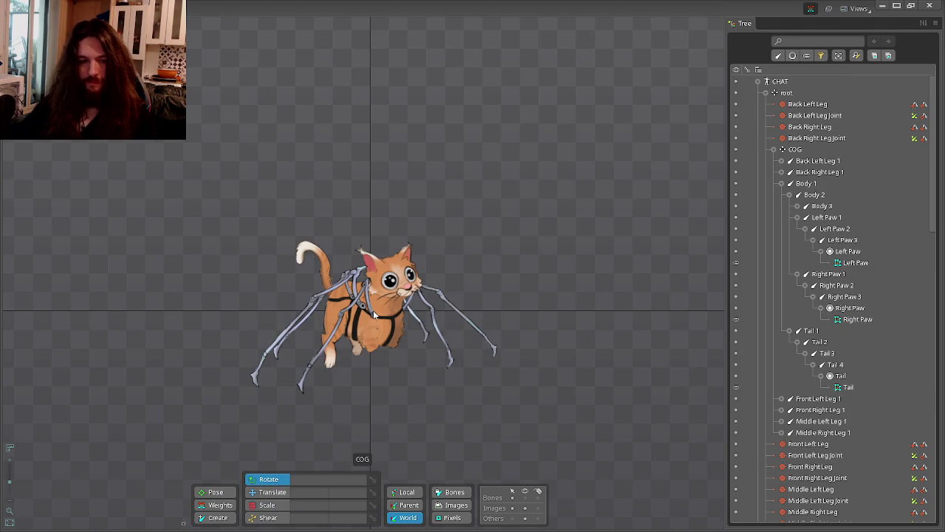
left_click(537, 497)
scroll(330, 386, "up", 3)
scroll(357, 381, "up", 3)
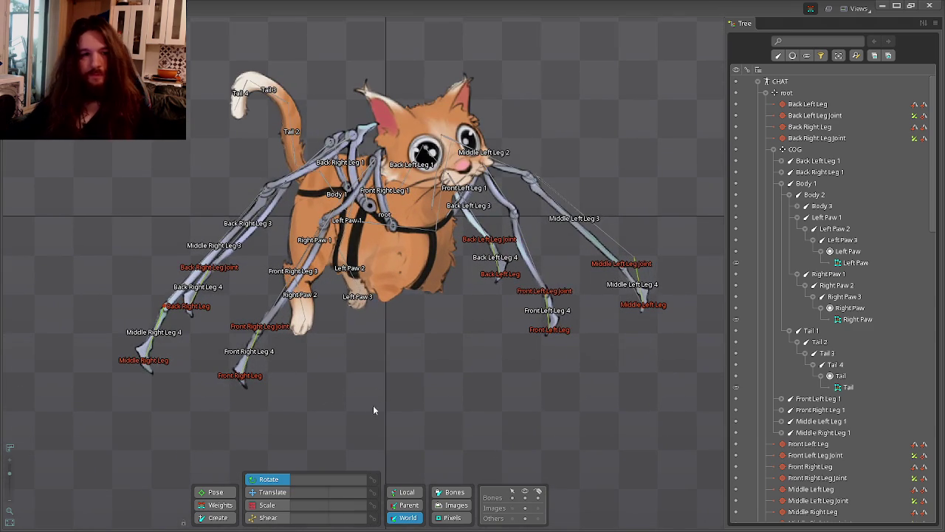
Colour the Front Left Leg 1 bone bright red.
left_click(774, 150)
left_click(774, 150)
left_click(781, 194)
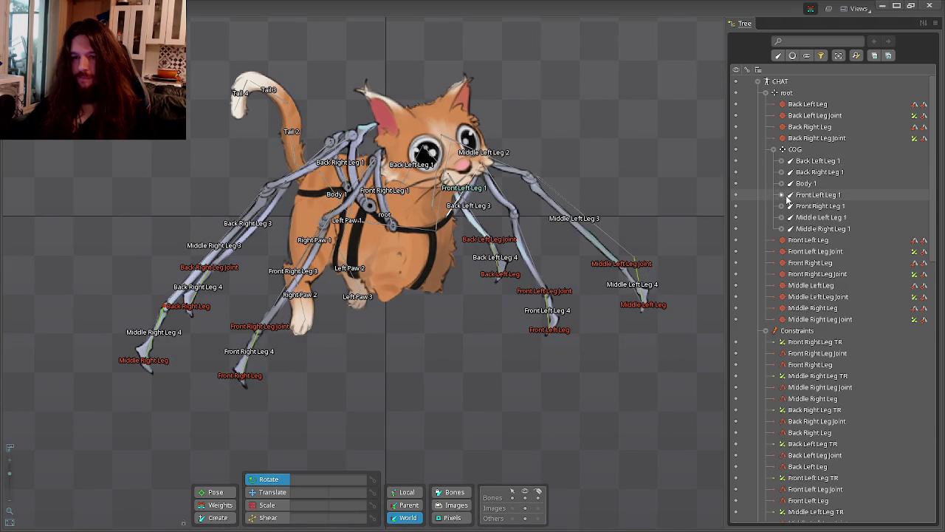
left_click(807, 183)
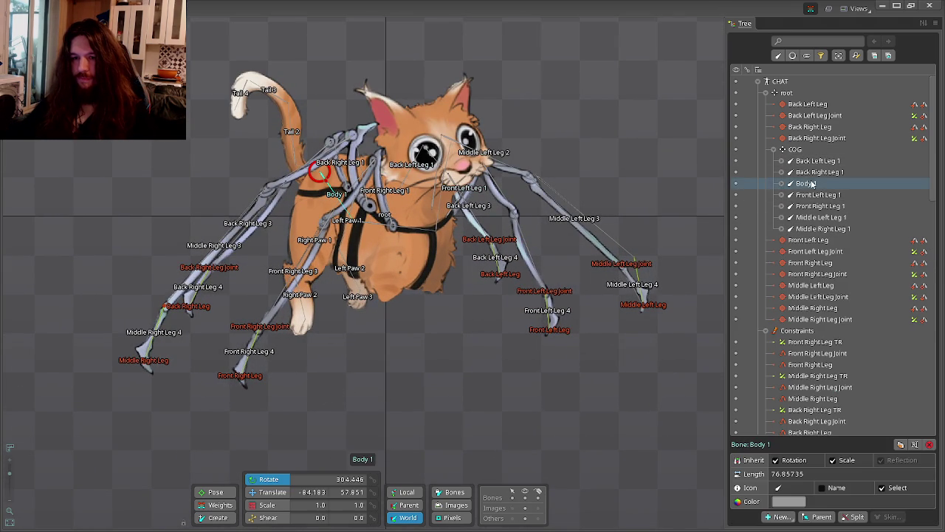
double_click(812, 195)
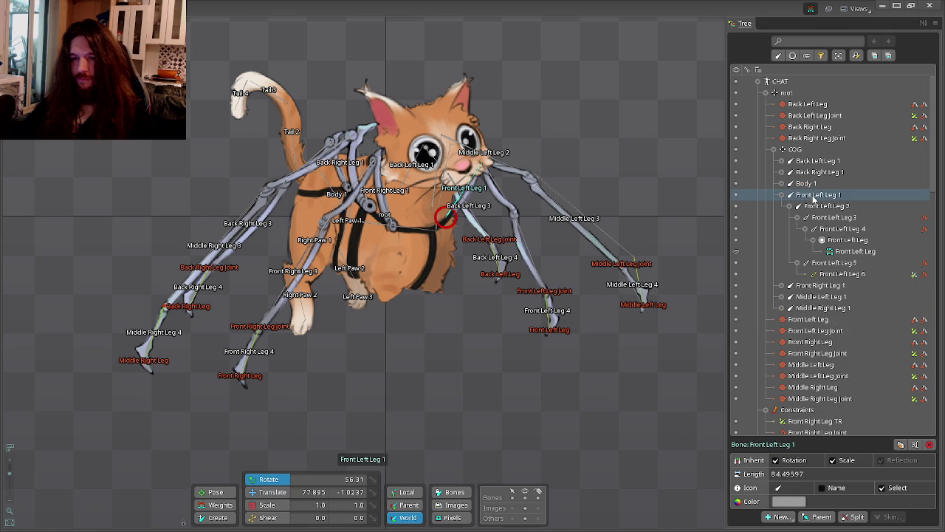
left_click(782, 194)
double_click(802, 195)
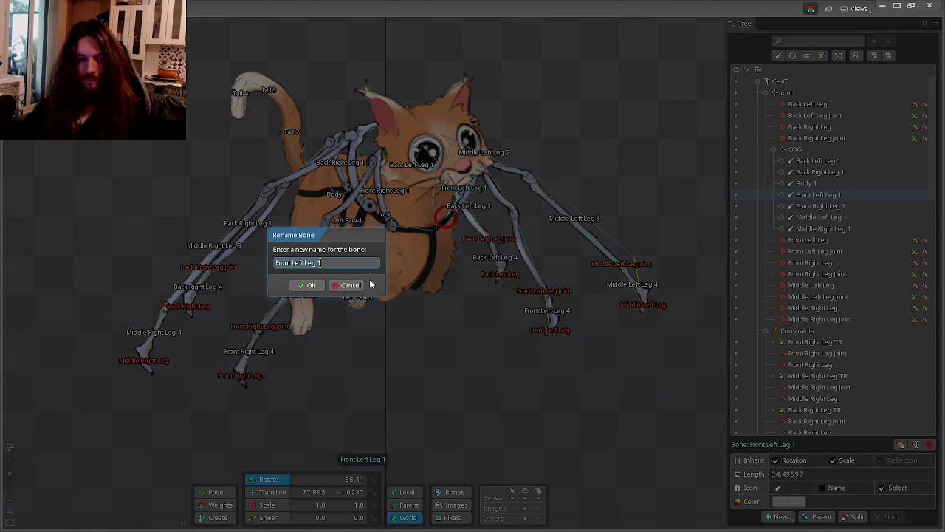
left_click(352, 285)
left_click(788, 502)
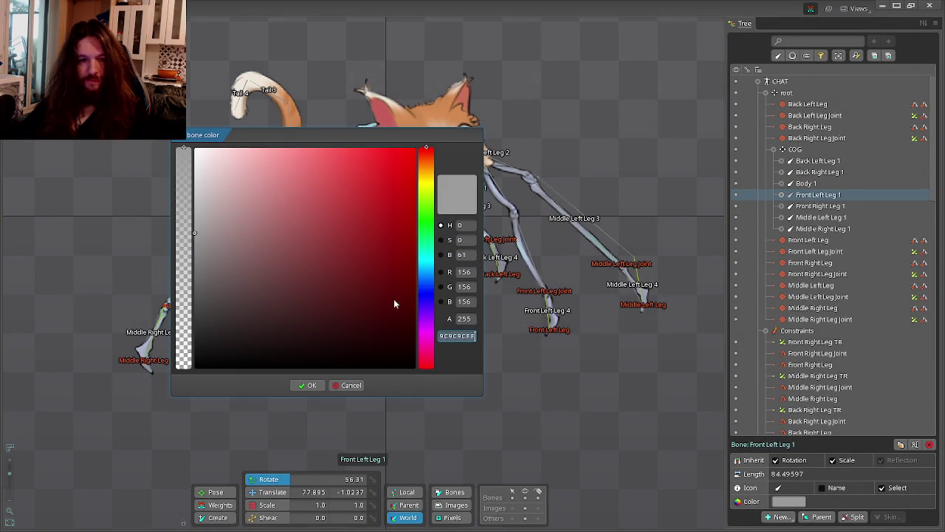
left_click(386, 172)
left_click(309, 385)
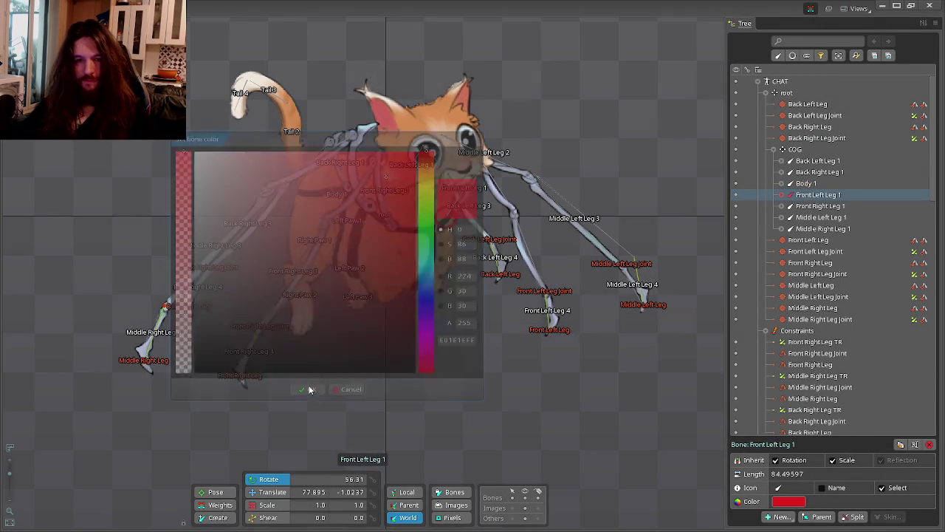
Colour the Front Right Leg 1 bone dark red.
left_click(820, 206)
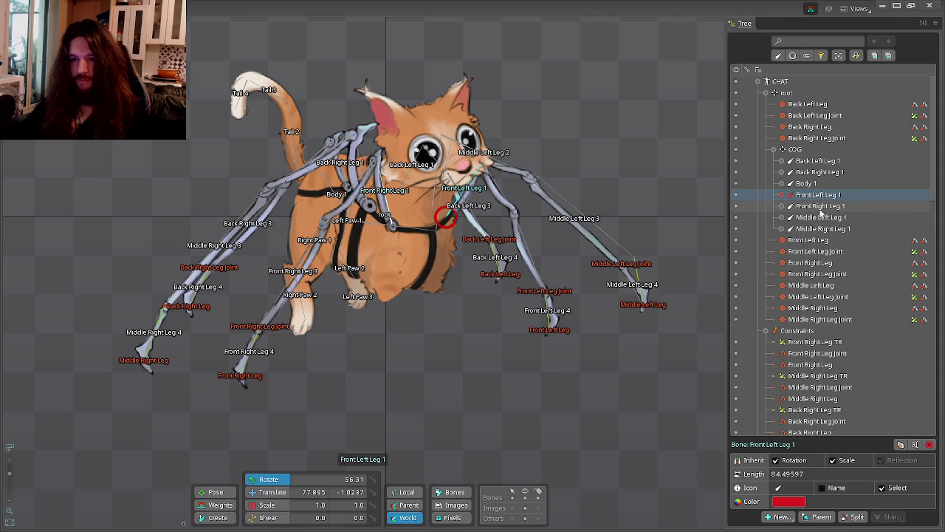
double_click(820, 206)
key("Escape")
left_click(789, 502)
left_click(388, 263)
left_click(307, 384)
Colour the Middle Left Leg 1 and Middle Right Leg 1 bones dark red.
left_click(821, 217)
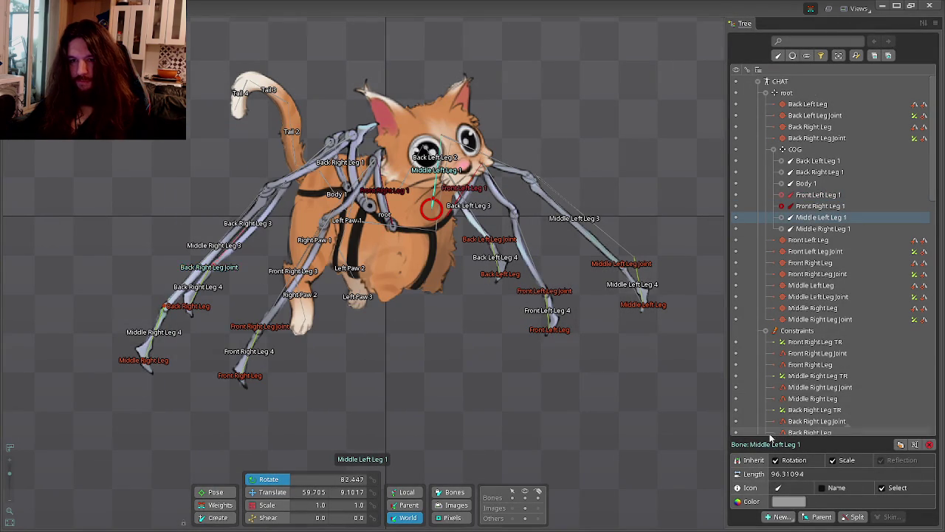
left_click(789, 502)
left_click(398, 249)
left_click(307, 384)
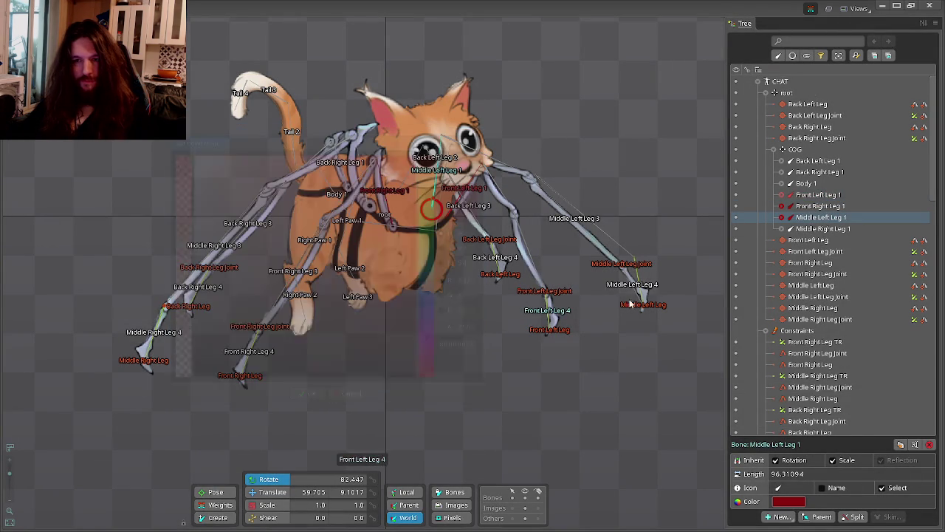
left_click(822, 229)
left_click(789, 501)
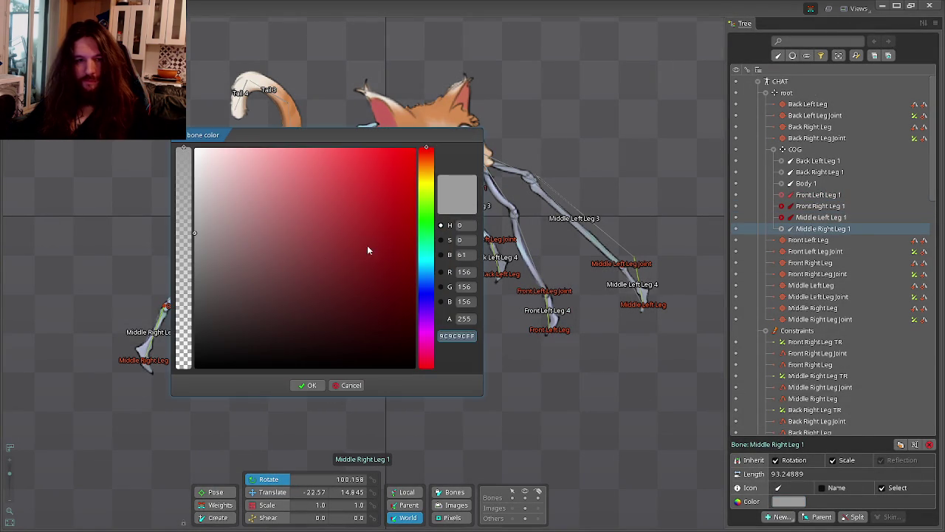
left_click(400, 243)
left_click(307, 385)
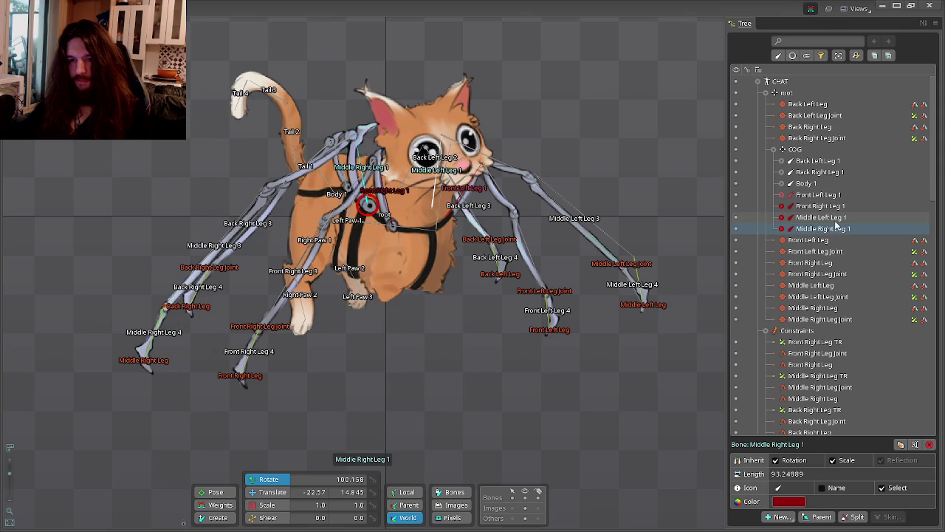
Colour the Back Right Leg 1 and Back Left Leg 1 bones dark red.
left_click(827, 174)
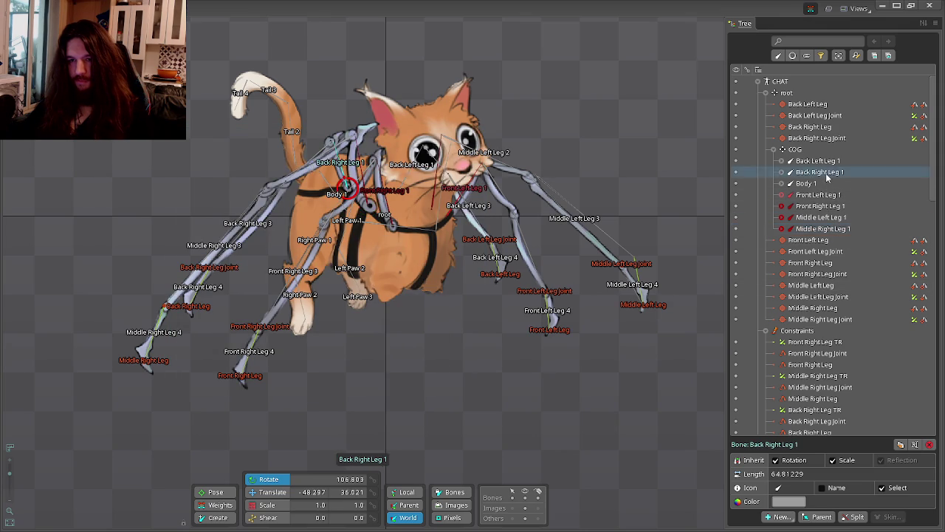
key("Escape")
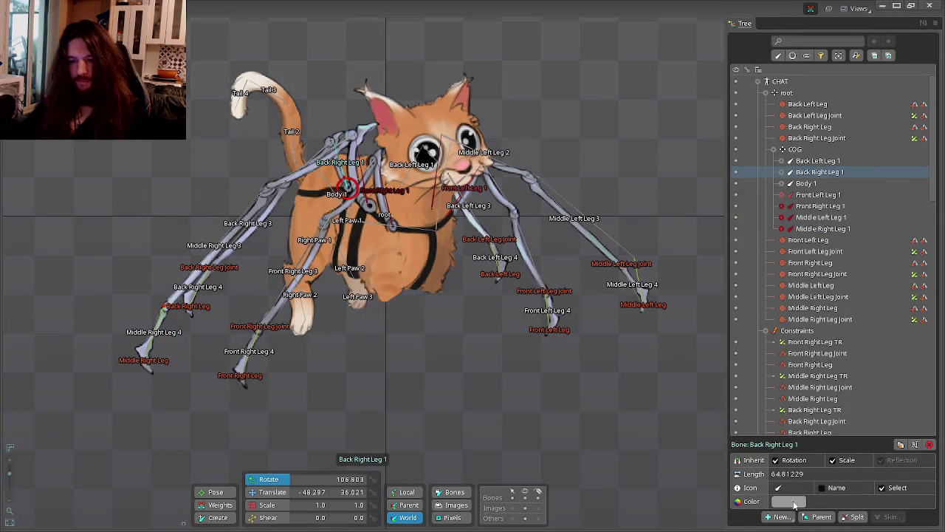
left_click(792, 501)
left_click(381, 258)
left_click(308, 384)
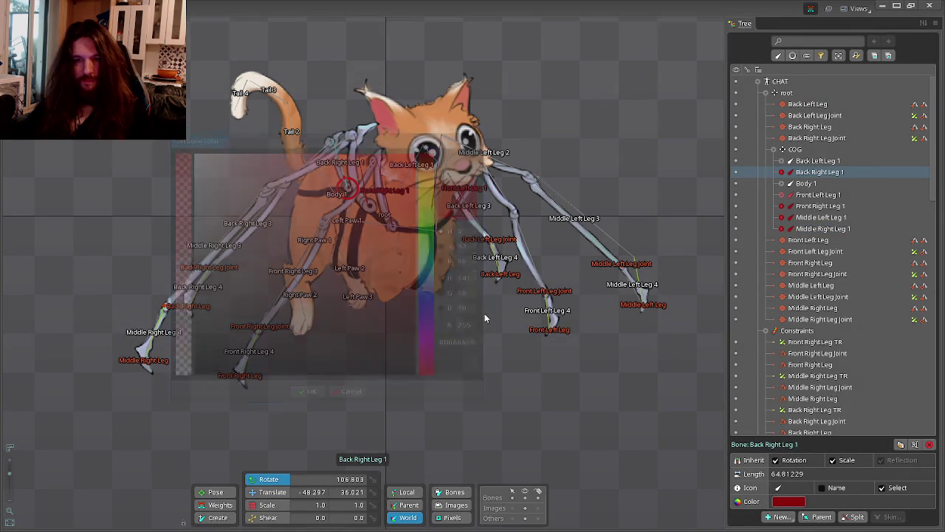
left_click(835, 162)
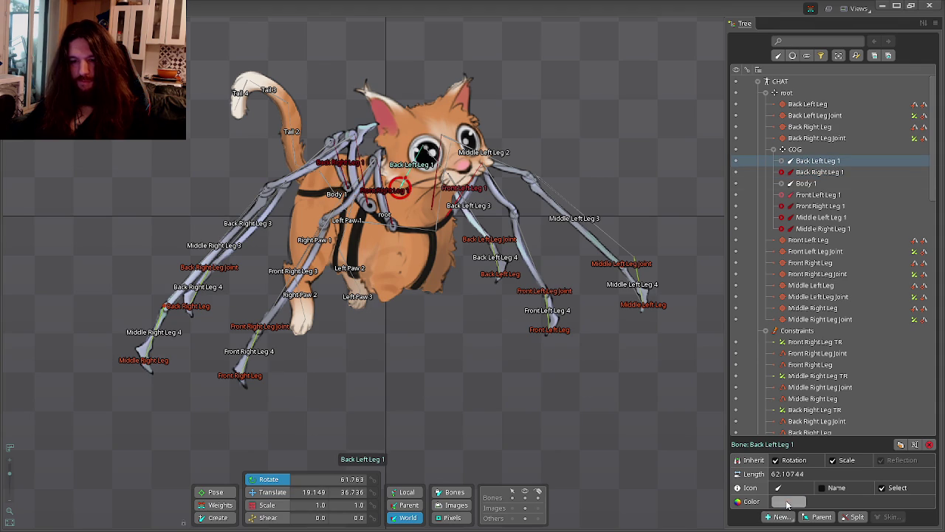
left_click(788, 503)
left_click(401, 250)
left_click(307, 386)
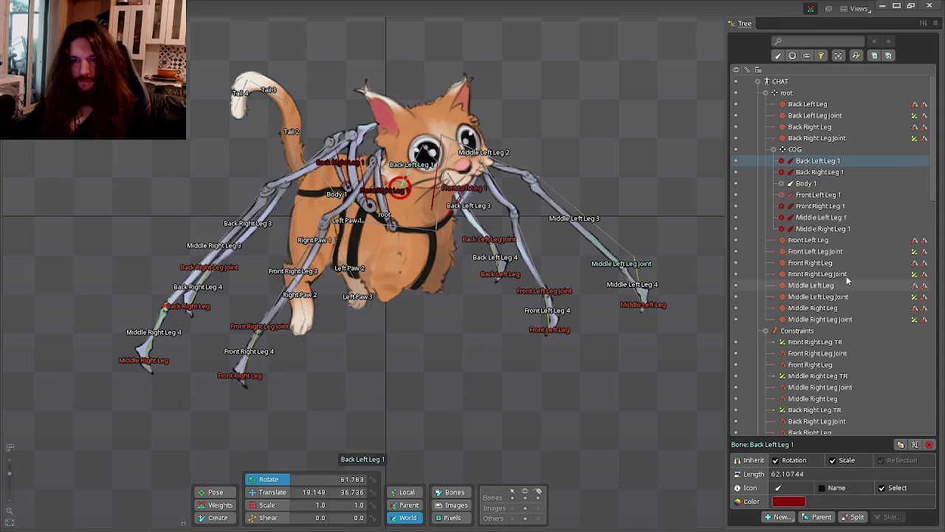
left_click(819, 183)
left_click(781, 183)
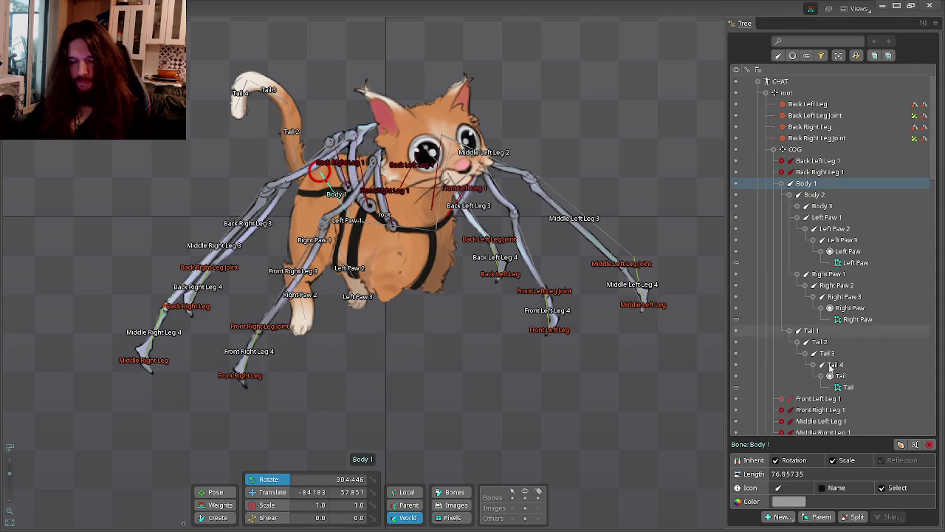
Colour the Body 1 bone medium blue.
left_click(791, 503)
left_click(423, 294)
left_click(348, 238)
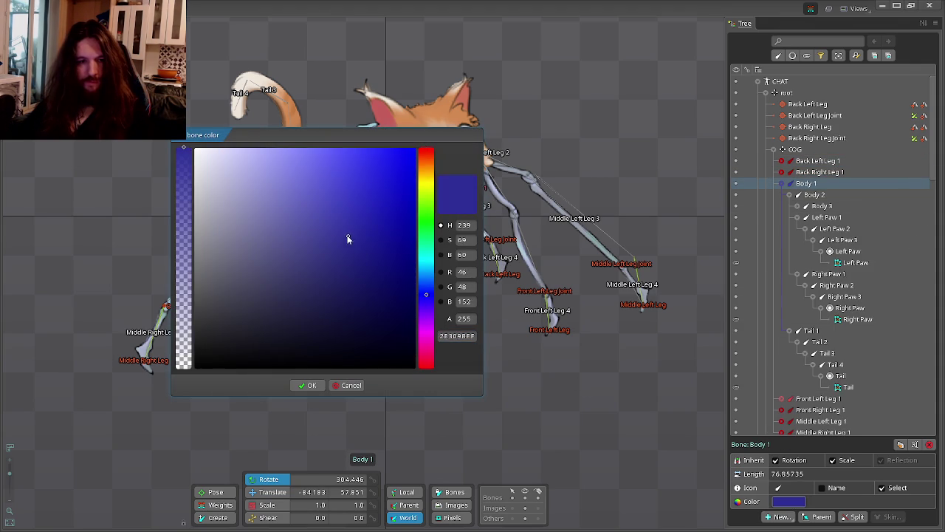
left_click(310, 387)
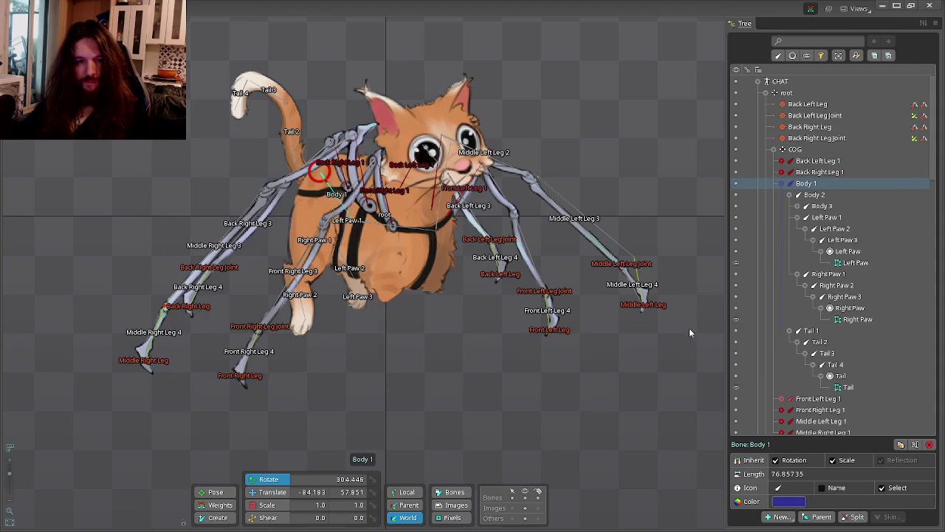
Colour the Body 2 and Body 3 bones dark blue.
left_click(815, 195)
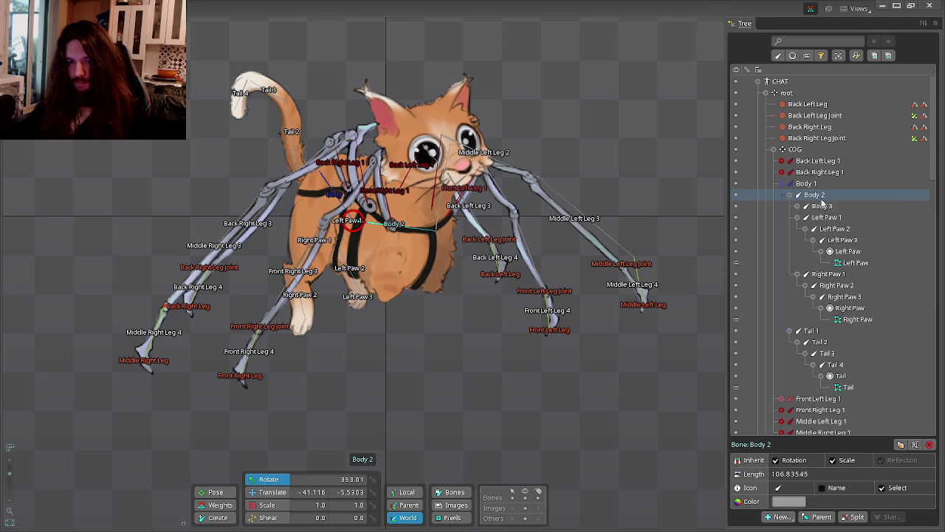
left_click(806, 206)
left_click(827, 218, "shift")
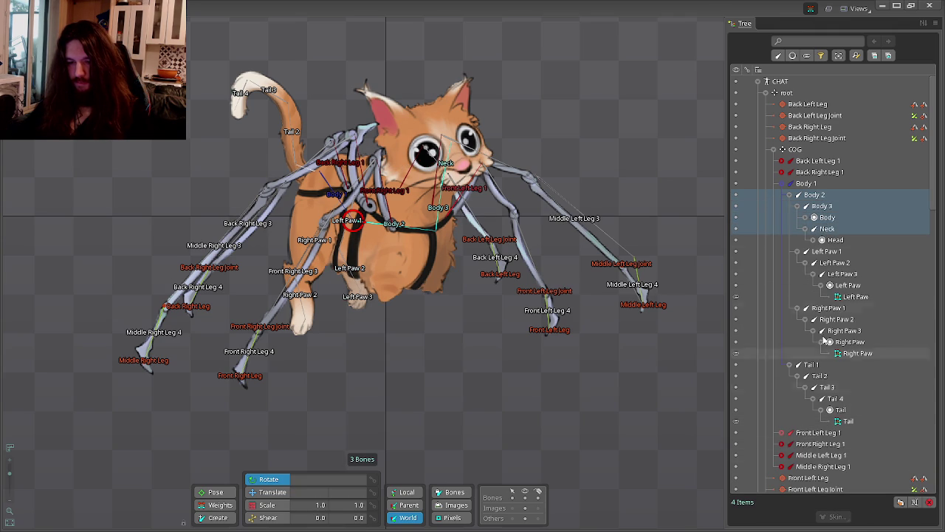
left_click(820, 195)
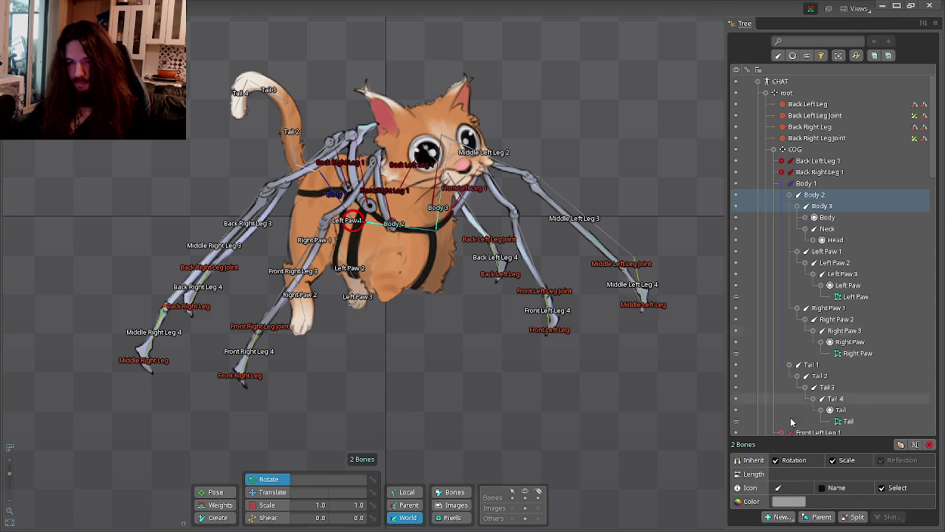
left_click(789, 501)
left_click(426, 294)
left_click(386, 264)
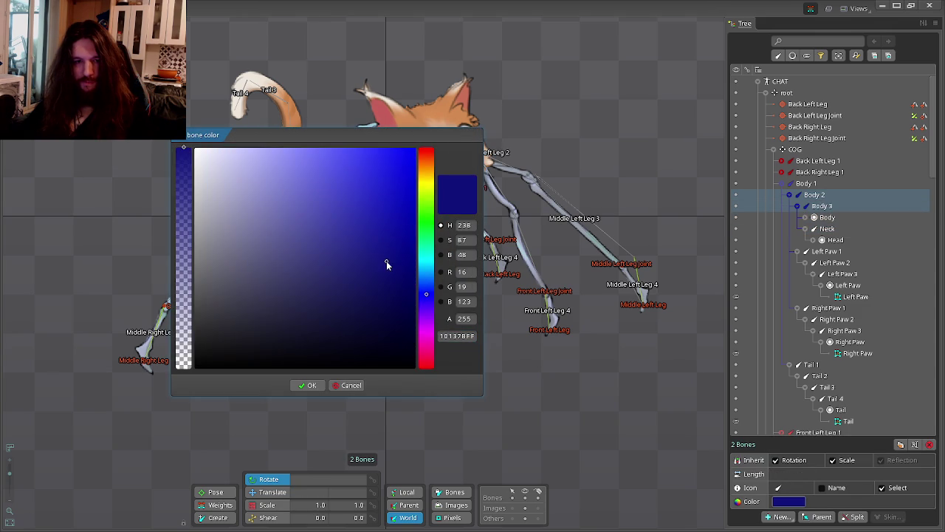
left_click(307, 385)
Give the Neck bone a matching blue colour.
left_click(827, 228)
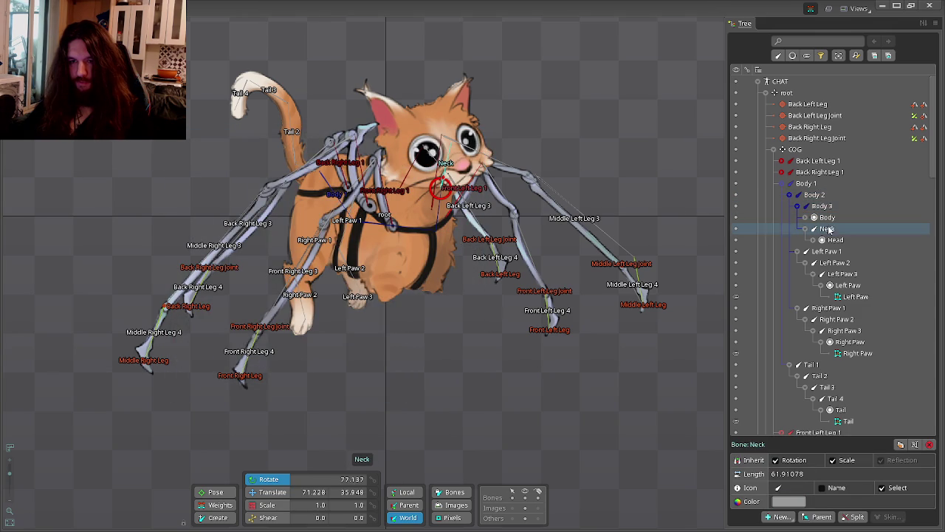
left_click(729, 410)
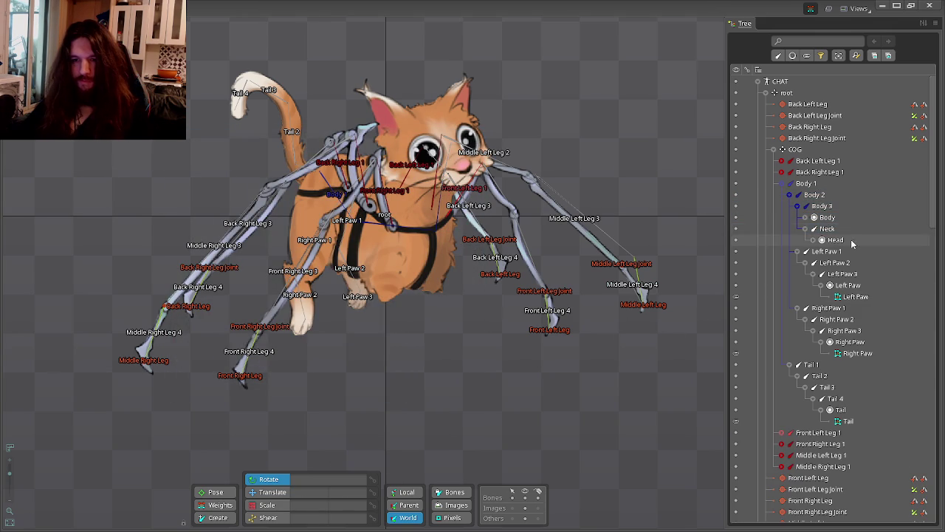
left_click(830, 229)
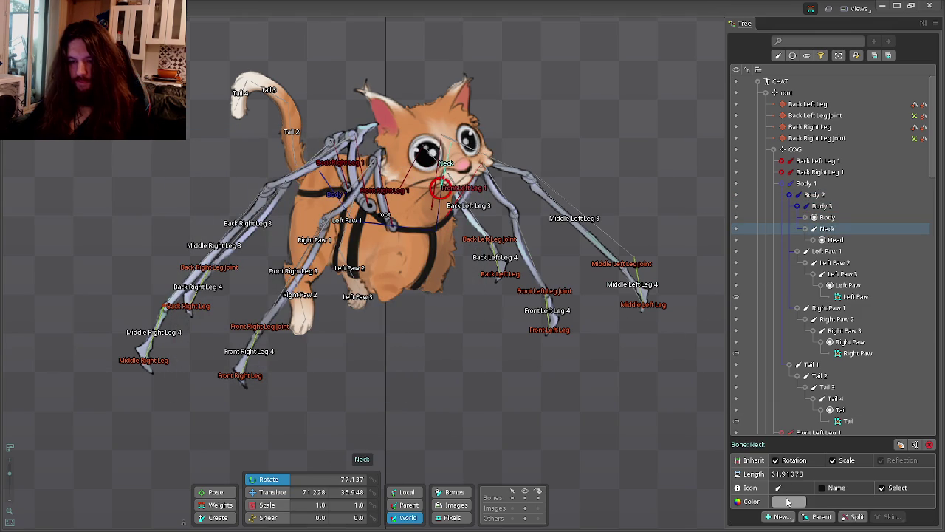
left_click(787, 502)
left_click(430, 301)
left_click(362, 254)
left_click(307, 385)
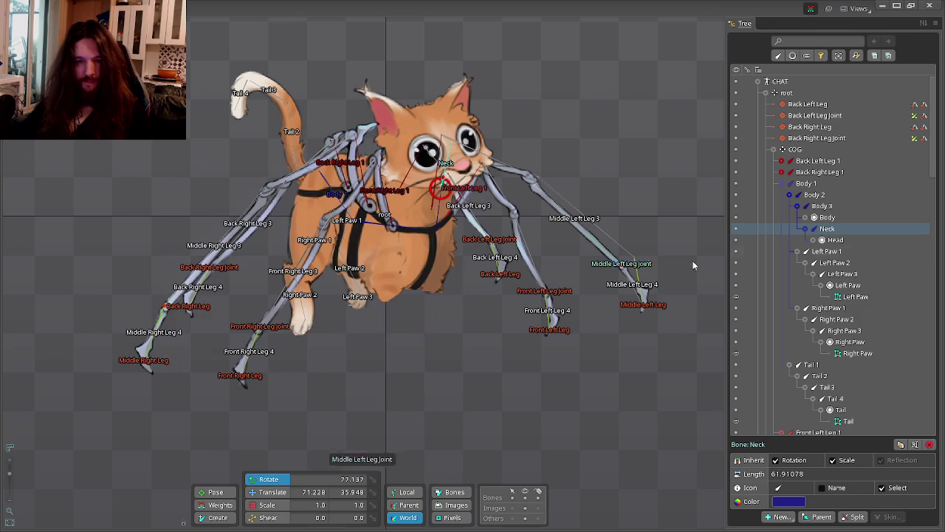
left_click(826, 251)
Colour the Left Paw 1–3 bones green.
left_click(841, 274, "shift")
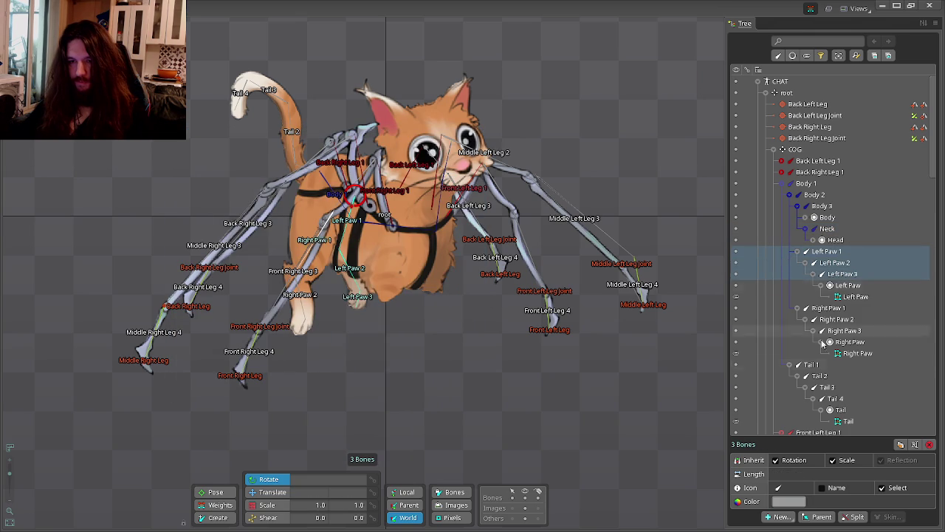
left_click(787, 502)
left_click(426, 208)
left_click(362, 223)
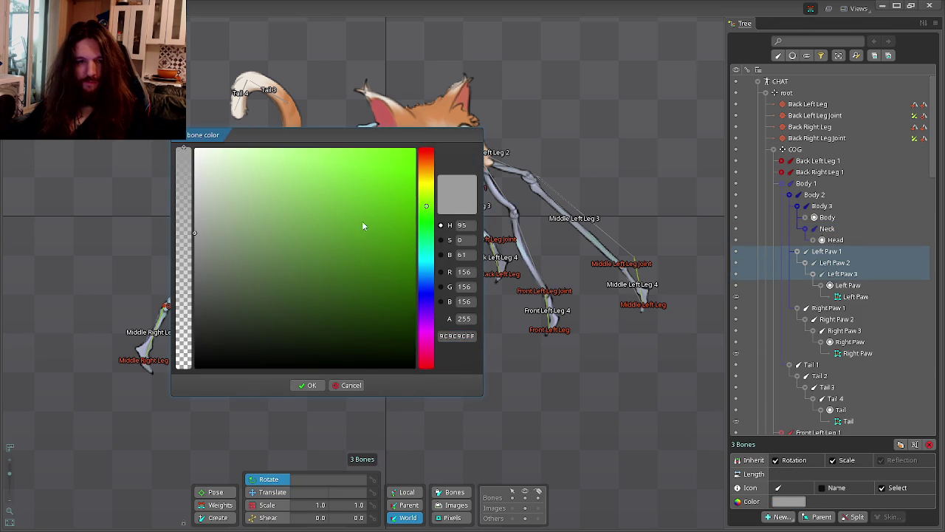
left_click(362, 259)
left_click(307, 385)
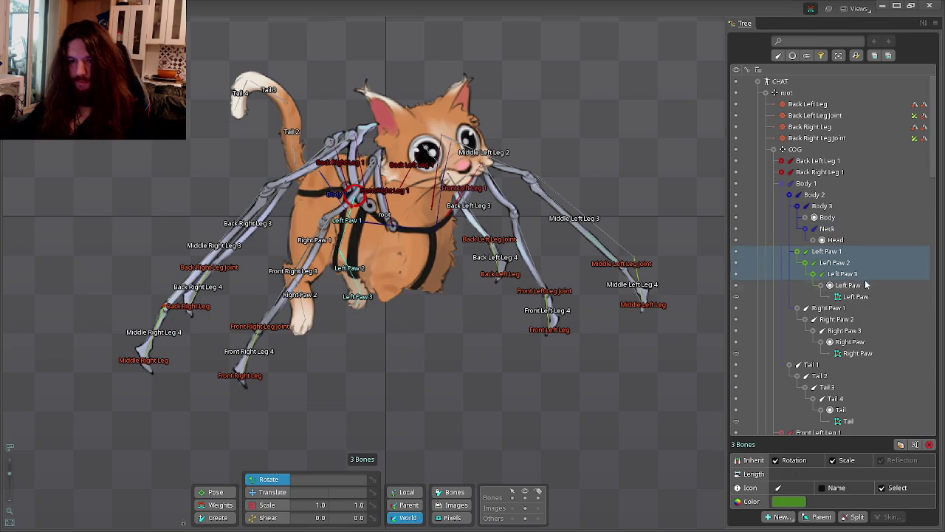
Colour the Right Paw 1–3 bones green and save the project.
left_click(827, 308)
left_click(844, 330, "shift")
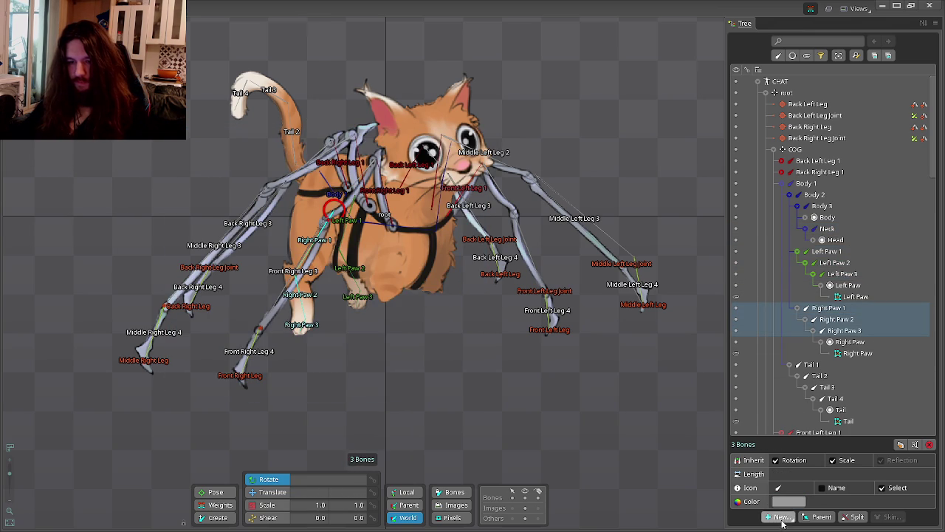
left_click(788, 502)
left_click(426, 207)
left_click(378, 220)
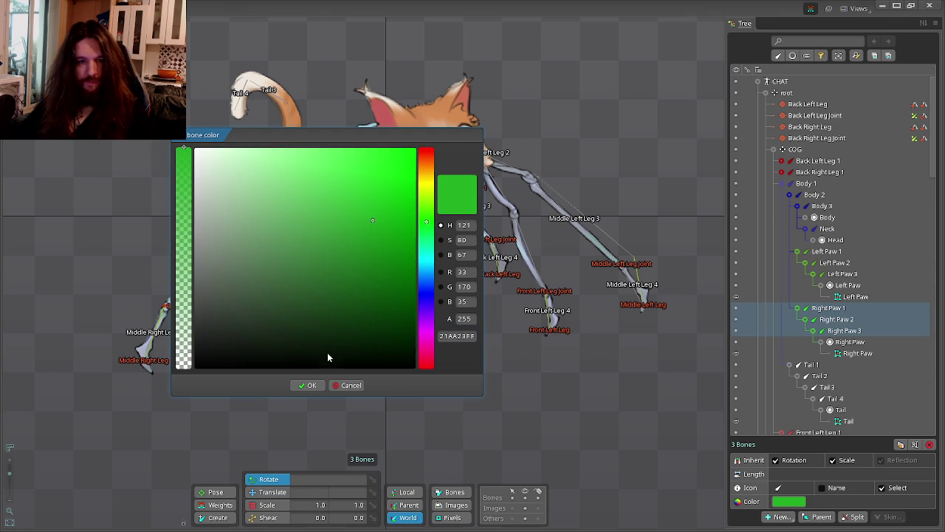
left_click(307, 385)
key("ctrl+s")
Colour the Tail 1–4 bones purple.
scroll(562, 232, "down", 2)
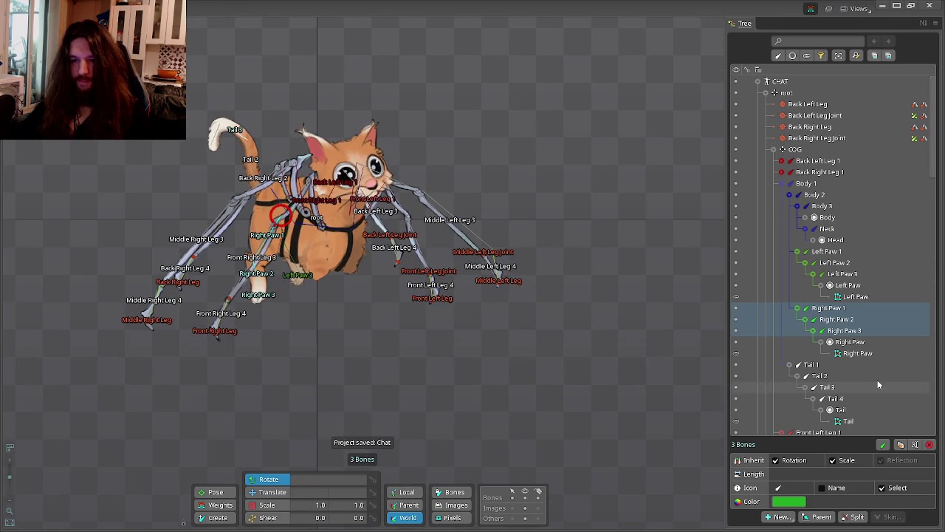
left_click(810, 364)
left_click(836, 399, "shift")
left_click(788, 502)
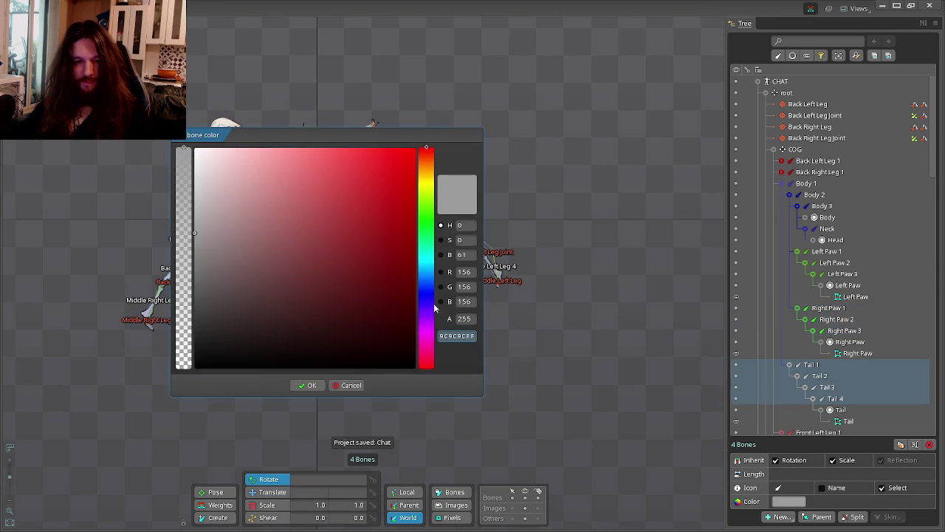
left_click(354, 278)
left_click(307, 385)
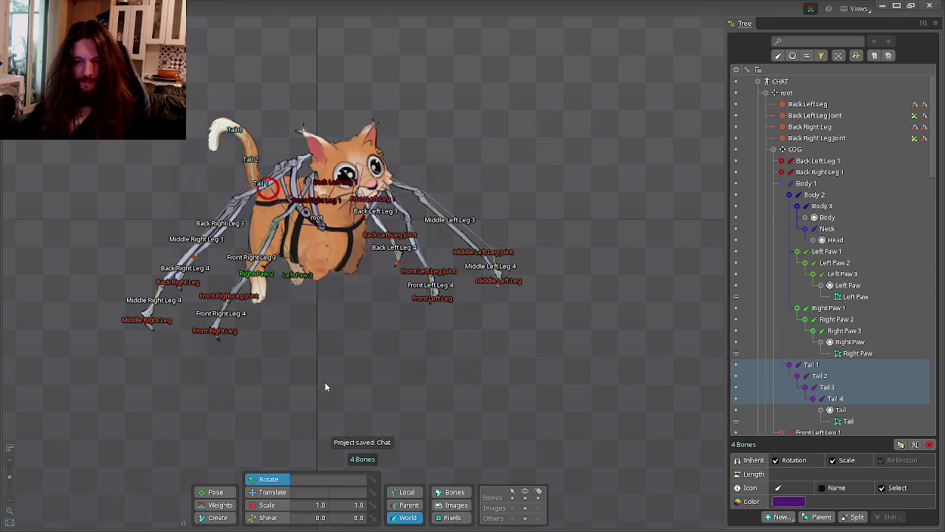
scroll(431, 265, "down", 2)
scroll(431, 265, "up", 4)
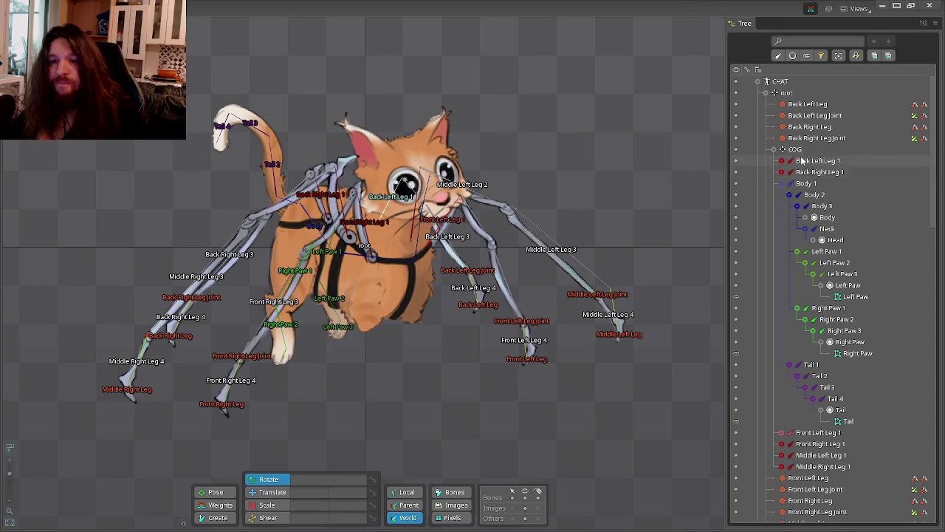
Colour the Back Left Leg 1–4 bones dark red.
left_click(782, 184)
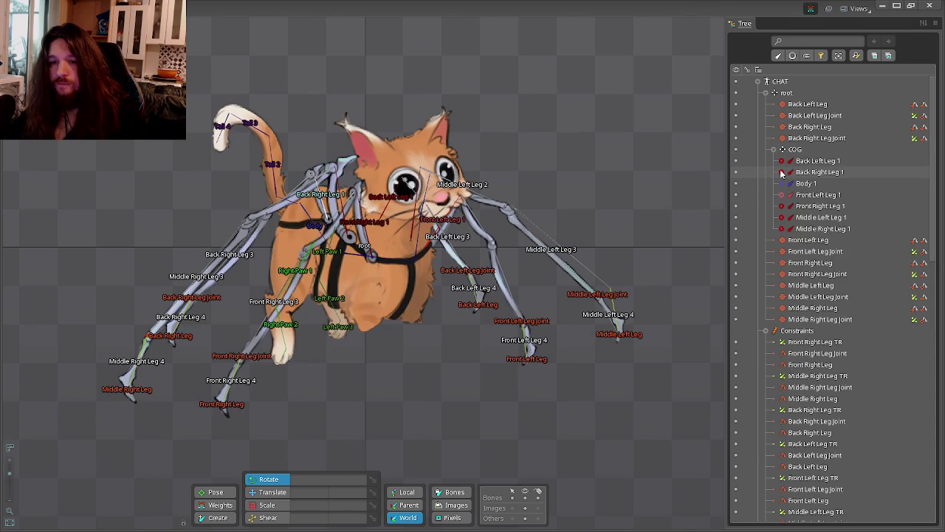
left_click(782, 172)
left_click(781, 161)
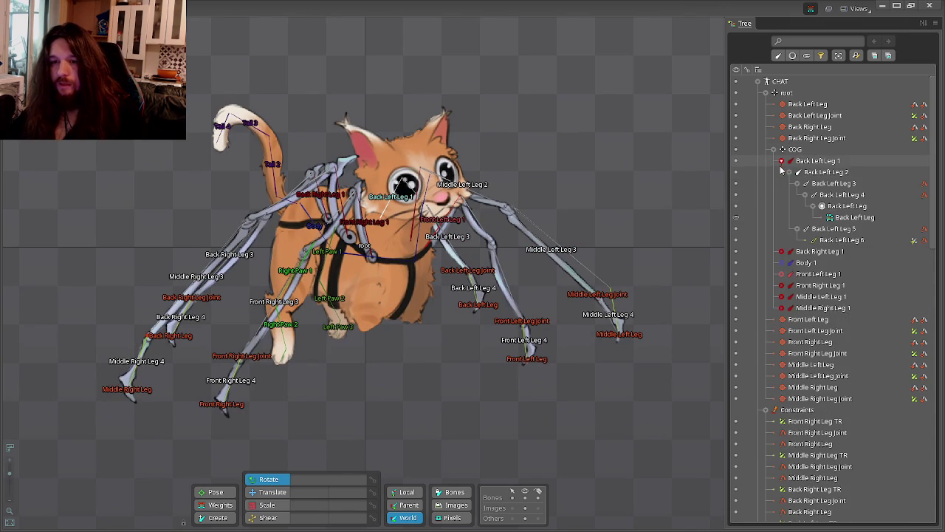
left_click(782, 251)
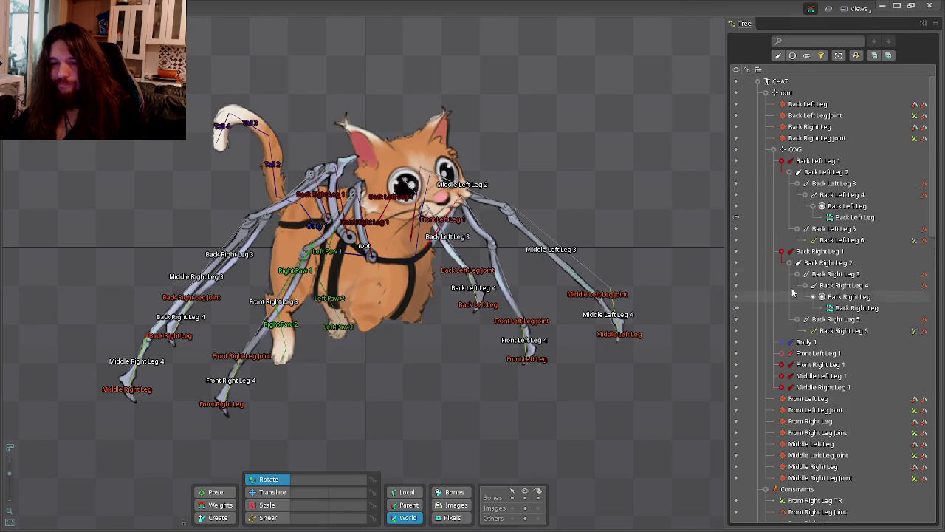
left_click(818, 160)
left_click(842, 195, "shift")
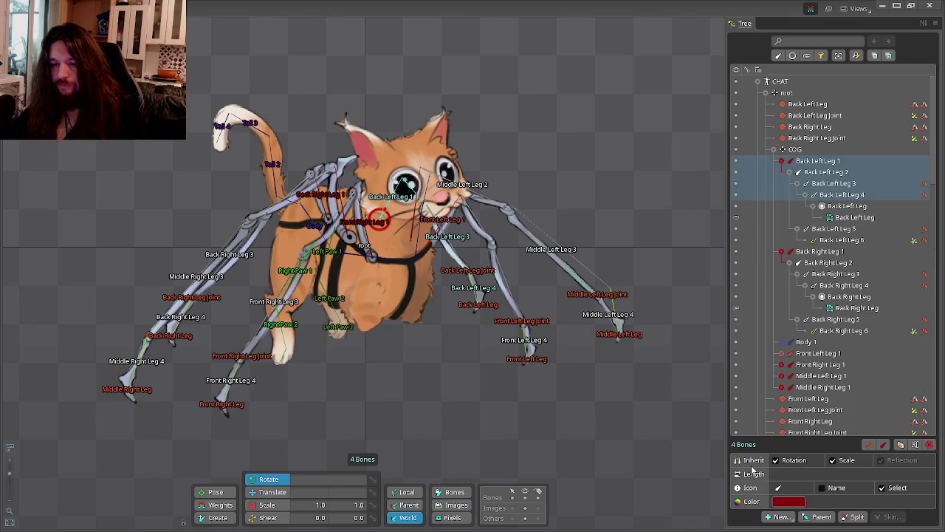
left_click(789, 501)
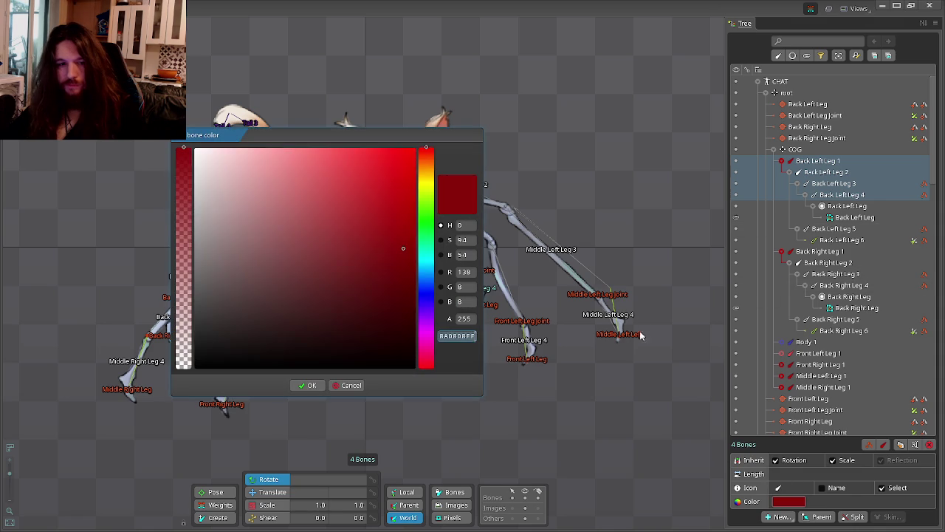
left_click(309, 385)
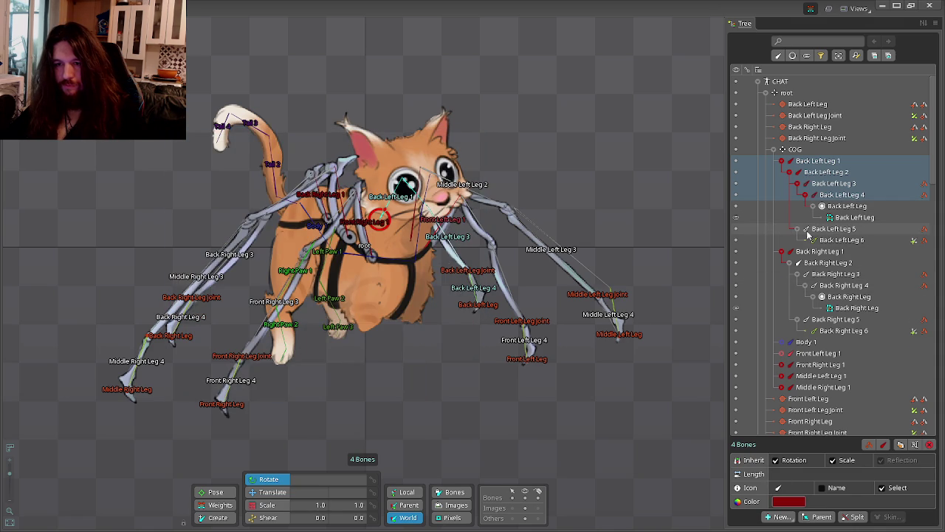
left_click(831, 229)
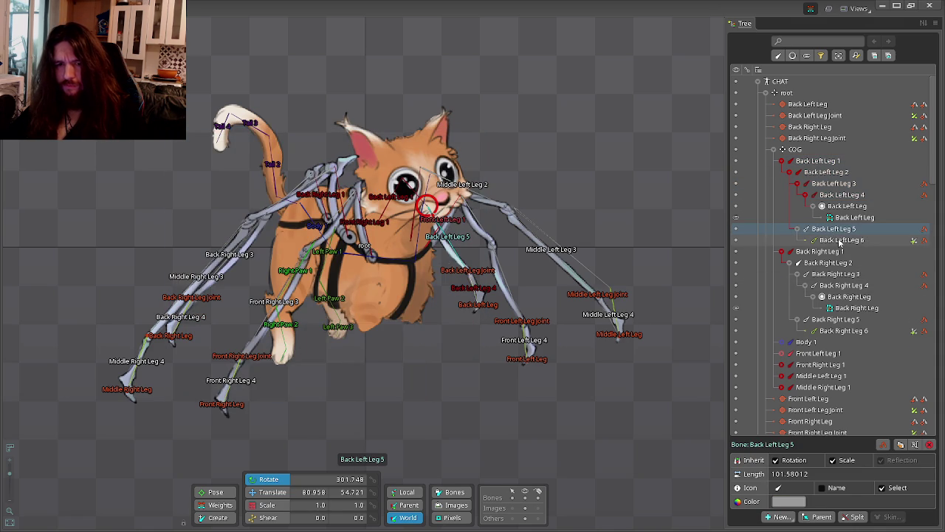
Colour the Back Right Leg 1–4 bones dark red.
left_click(781, 161)
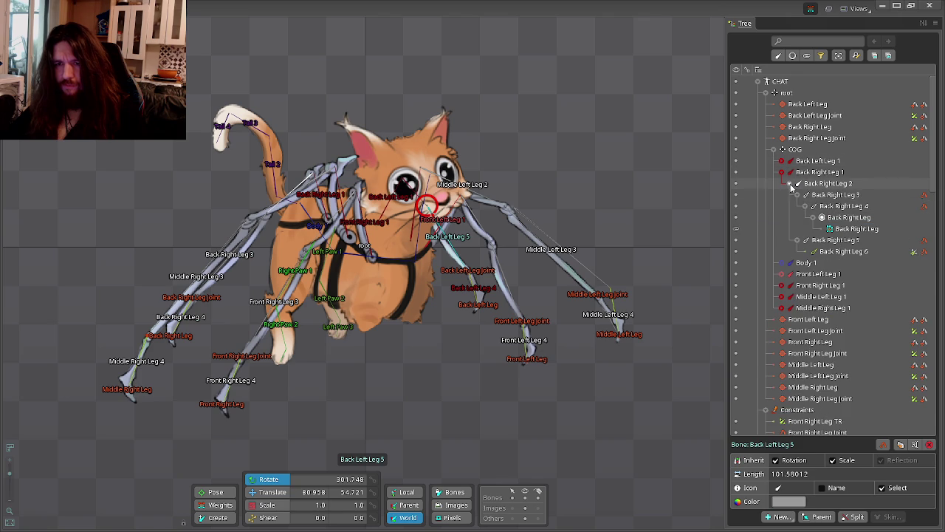
left_click(820, 171)
left_click(843, 206, "shift")
left_click(788, 500)
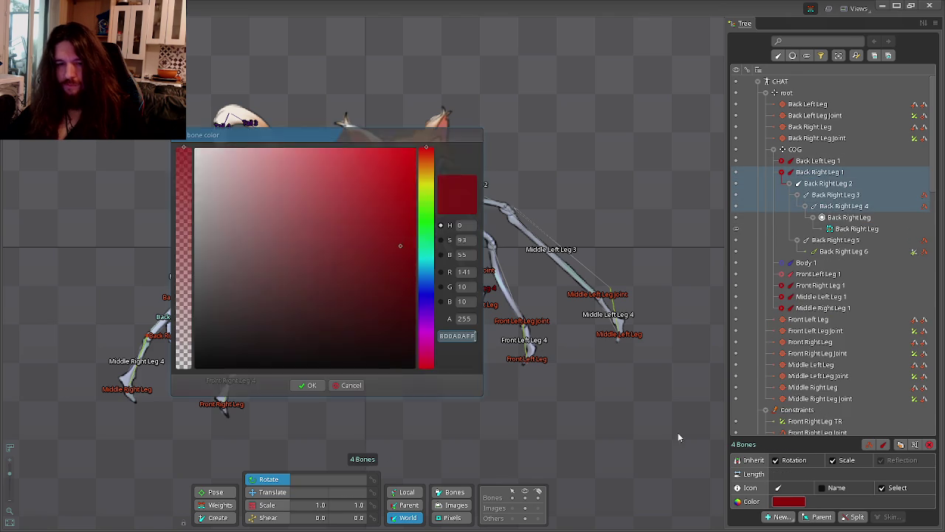
left_click(307, 385)
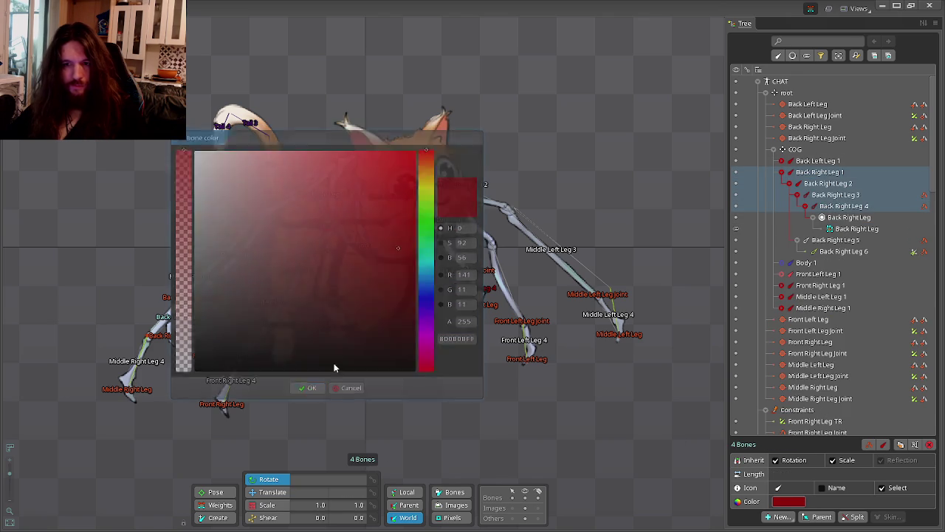
left_click(781, 172)
Colour the Front Left Leg 1–4 bones dark red.
left_click(782, 194)
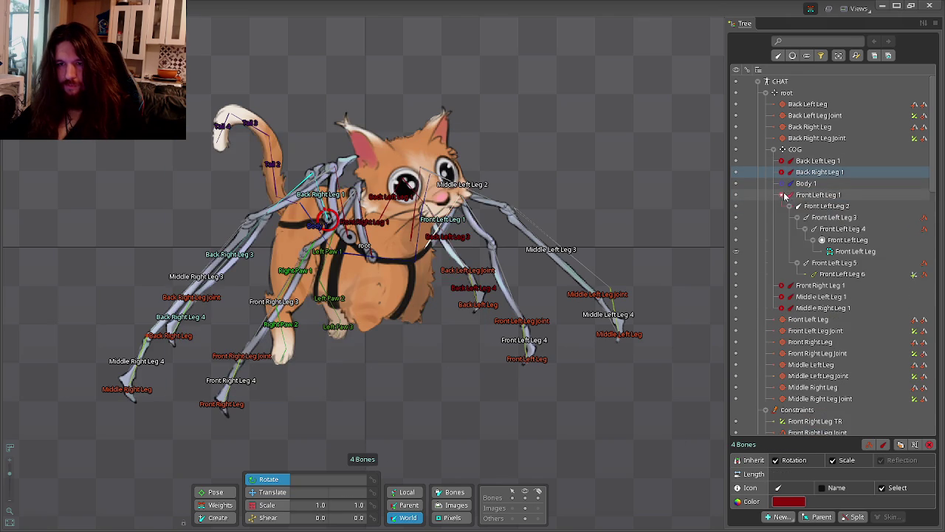
left_click(818, 194)
left_click(842, 228, "shift")
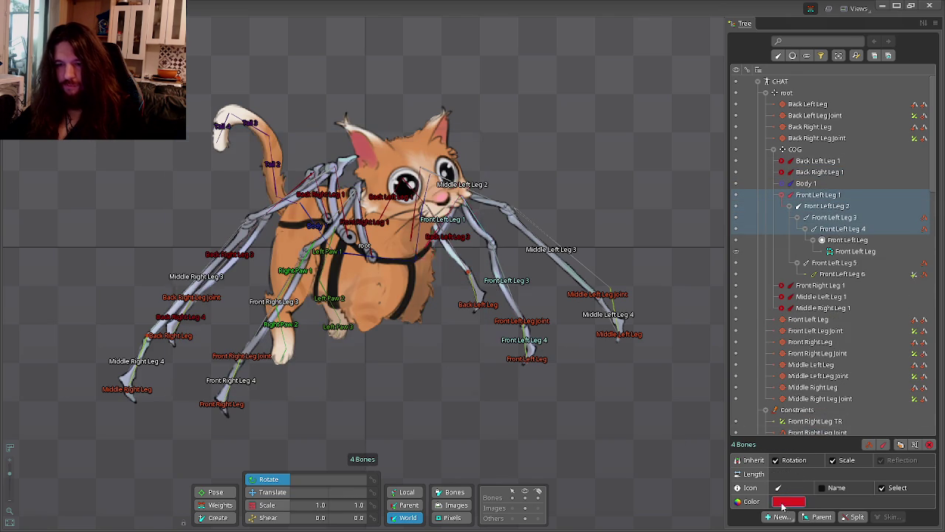
left_click(788, 500)
left_click(386, 256)
left_click(309, 387)
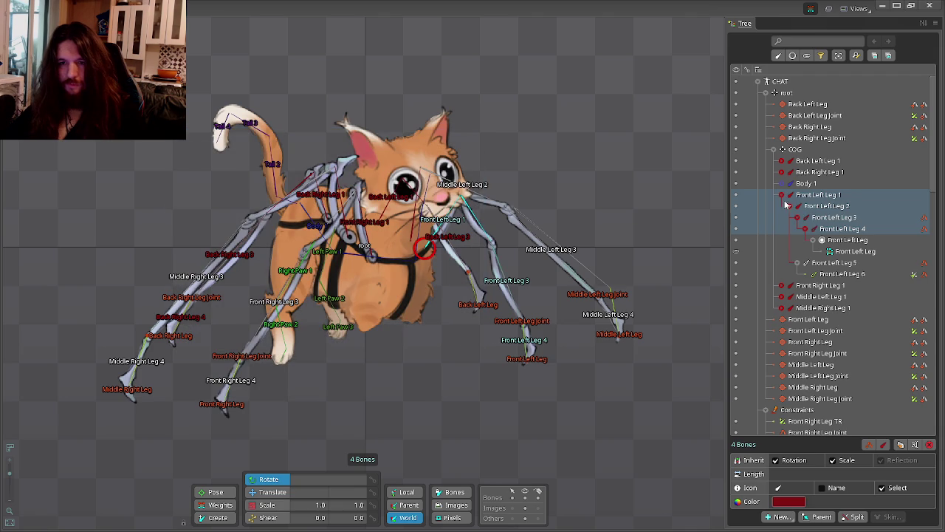
Colour the Front Right Leg 1–4 bones dark red.
left_click(782, 194)
left_click(820, 205)
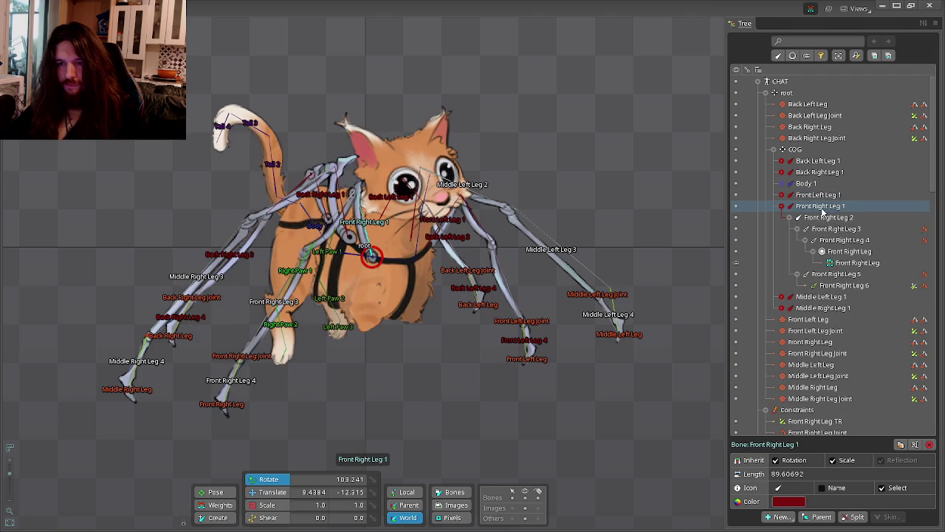
left_click(842, 240, "shift")
left_click(789, 501)
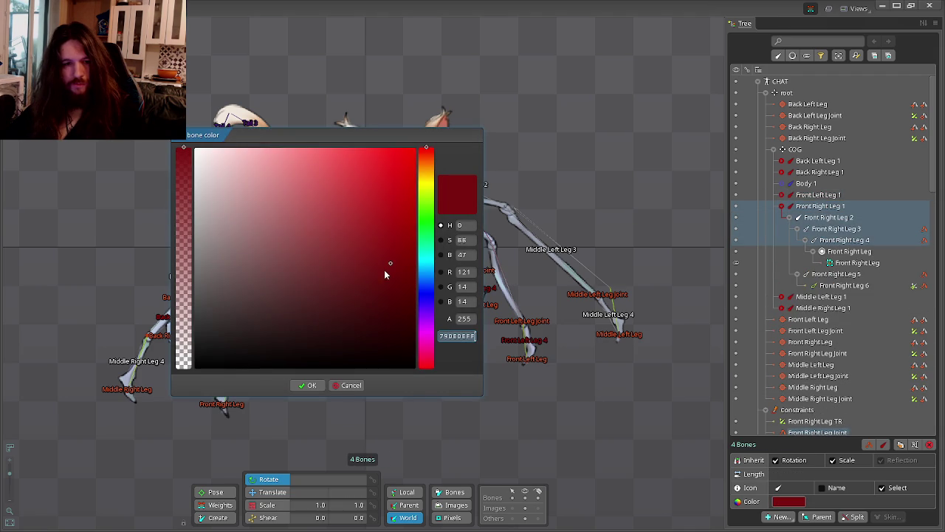
left_click(309, 384)
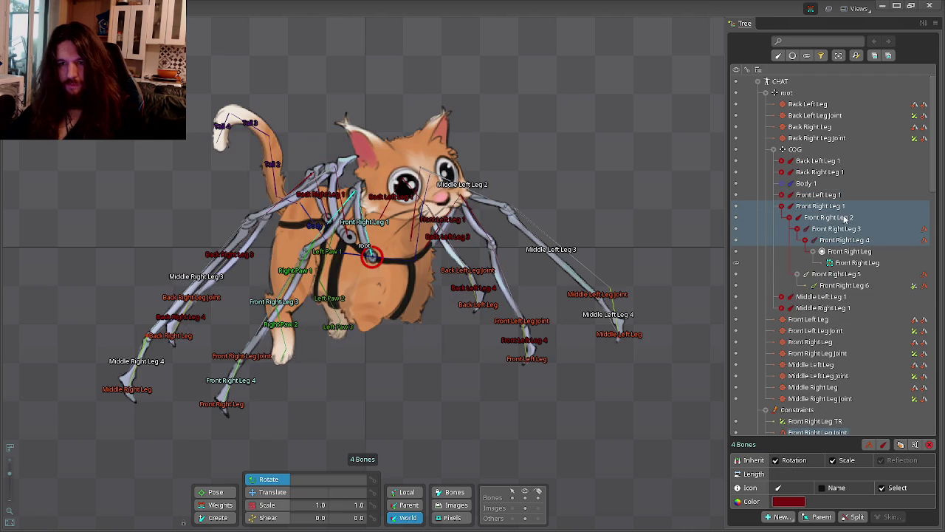
Colour the Middle Left Leg 1–4 bones dark red.
left_click(781, 206)
left_click(791, 229)
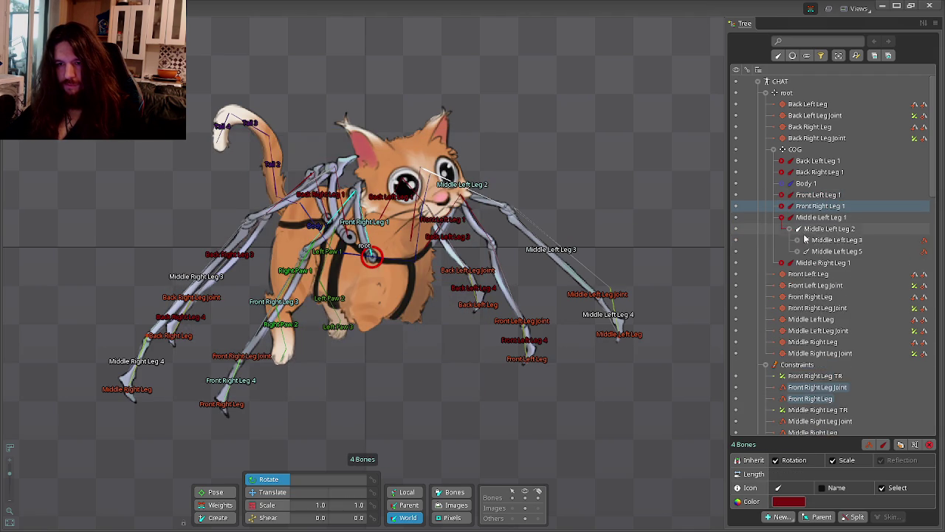
left_click(799, 240)
left_click(797, 262)
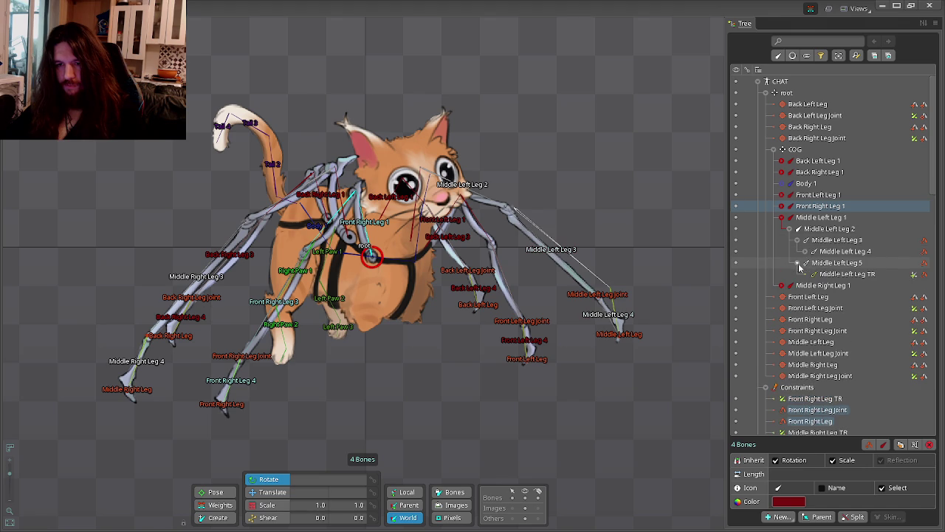
left_click(806, 251)
left_click(820, 217)
left_click(839, 252, "shift")
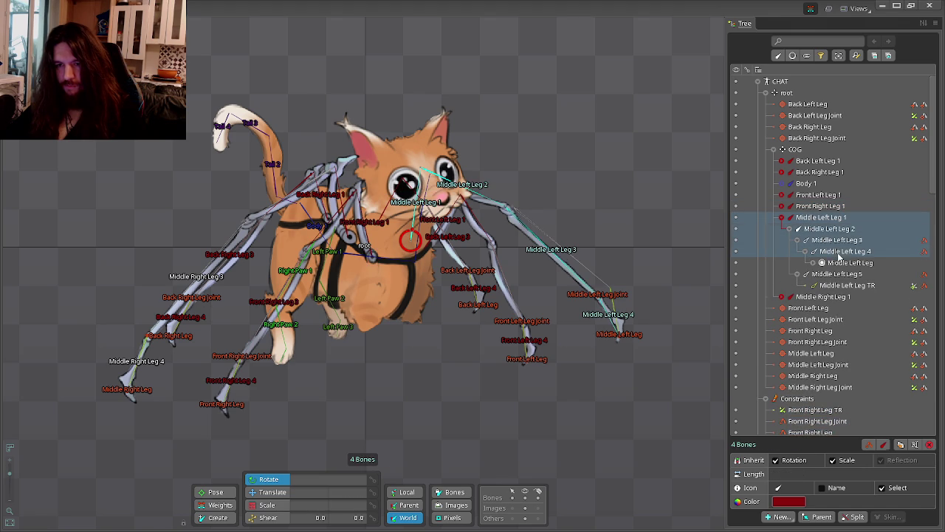
left_click(788, 502)
left_click(396, 255)
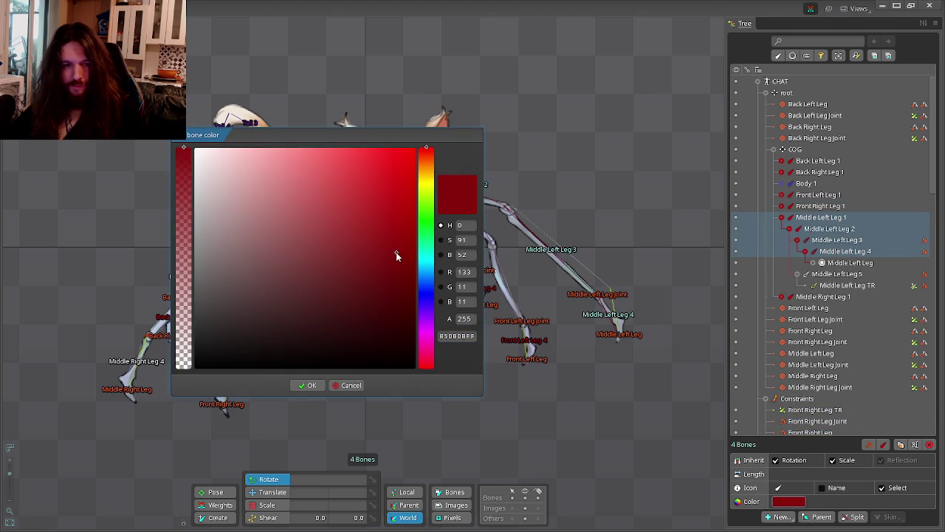
left_click(309, 385)
Colour the Middle Right Leg 1–4 bones dark red, then clear the selection.
left_click(781, 218)
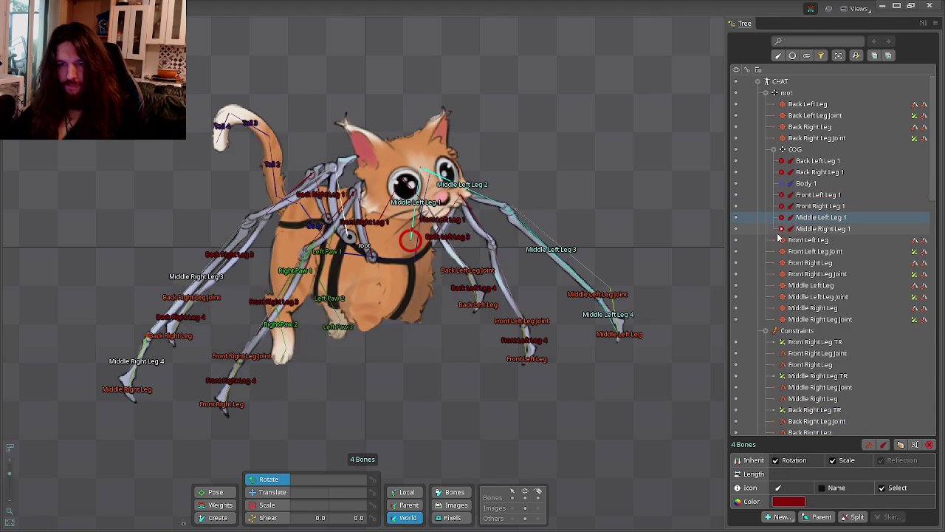
left_click(823, 229)
left_click(847, 263, "shift")
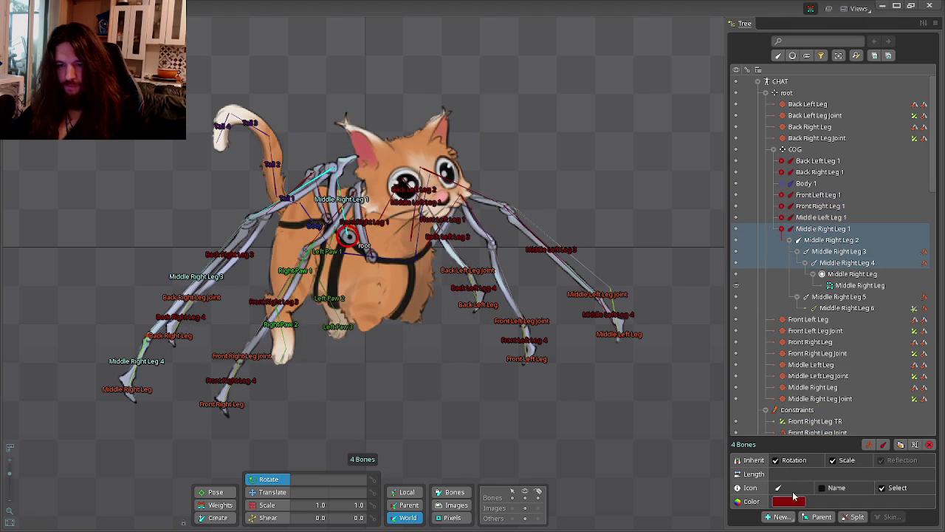
left_click(789, 502)
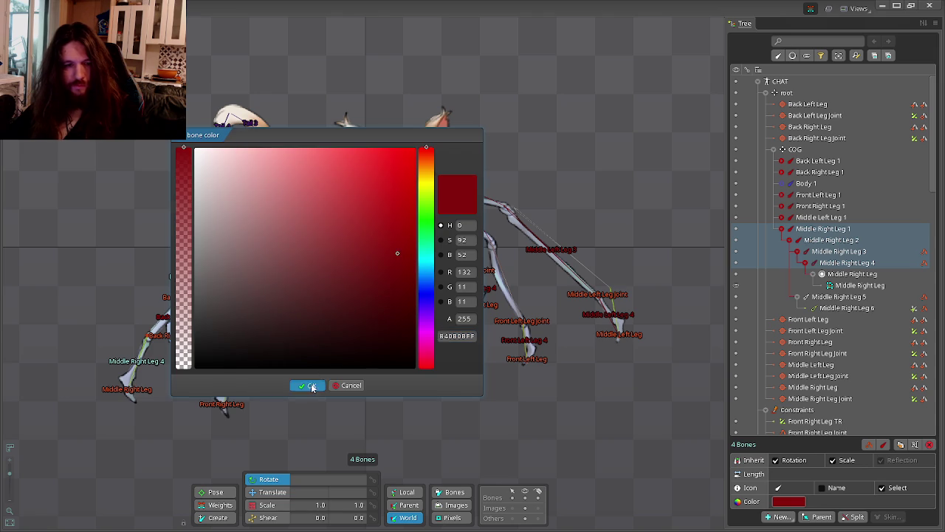
left_click(309, 385)
left_click(579, 163)
scroll(579, 163, "up", 2)
scroll(517, 194, "down", 3)
scroll(526, 186, "up", 1)
scroll(544, 172, "up", 1)
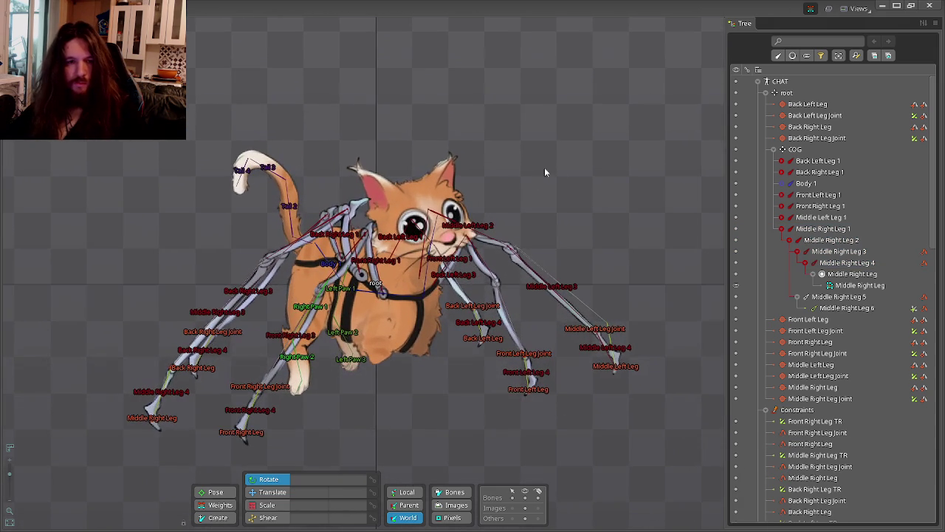
Save the Spine project with Ctrl+S.
key("ctrl+s")
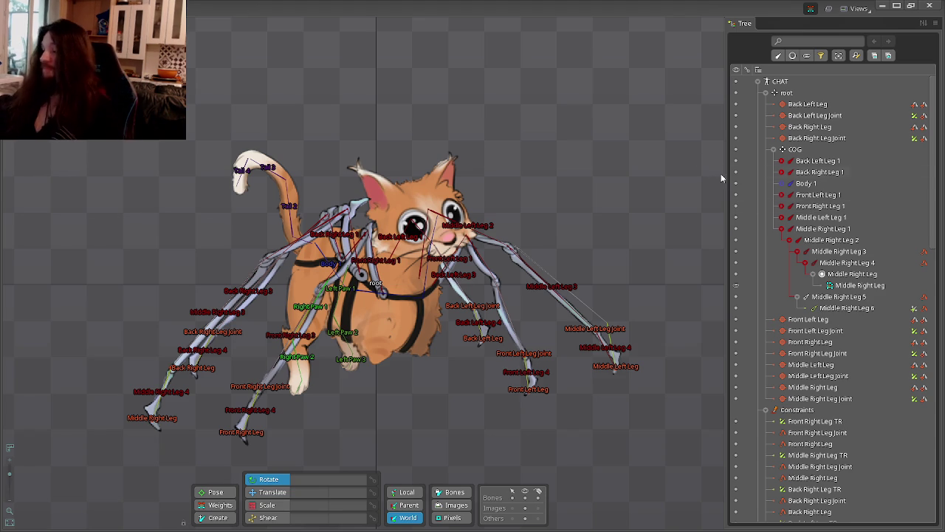
scroll(561, 218, "down", 1)
scroll(433, 236, "up", 2)
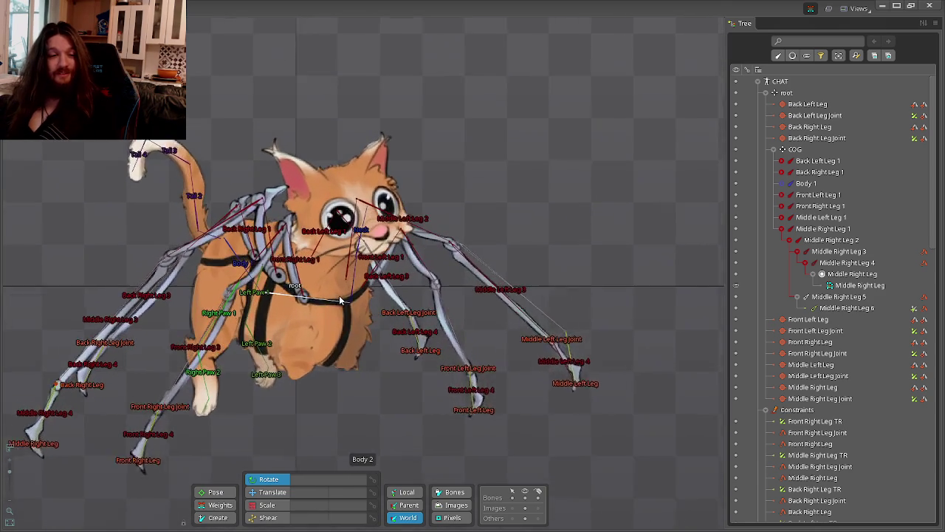
scroll(381, 318, "up", 1)
scroll(539, 188, "down", 1)
scroll(557, 183, "up", 1)
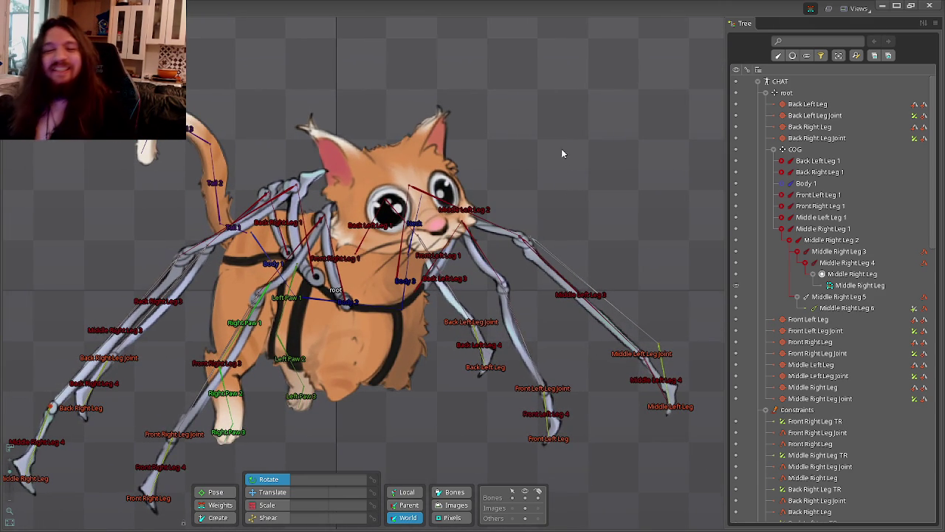
Collapse the Middle Right Leg 1, COG and Constraints branches and expand Animations.
left_click(773, 228)
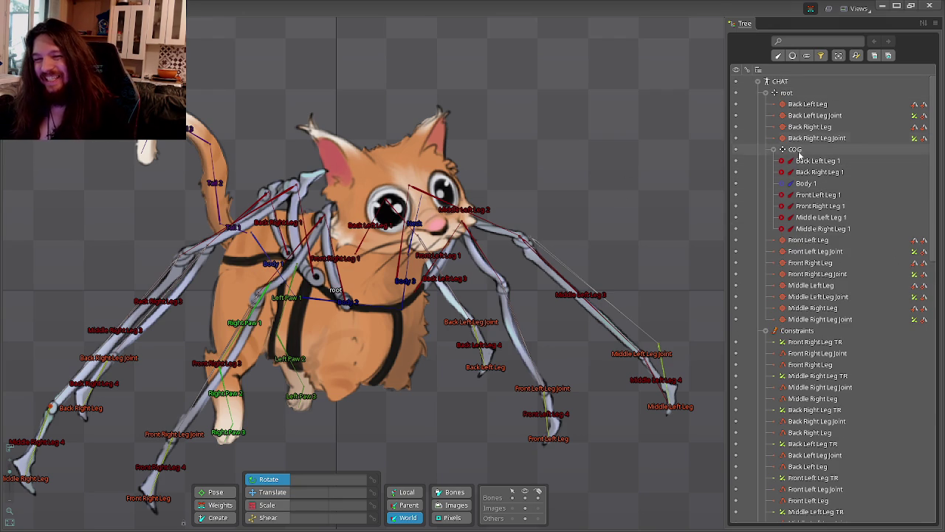
left_click(773, 149)
scroll(775, 194, "down", 4)
left_click(768, 122)
scroll(849, 184, "up", 4)
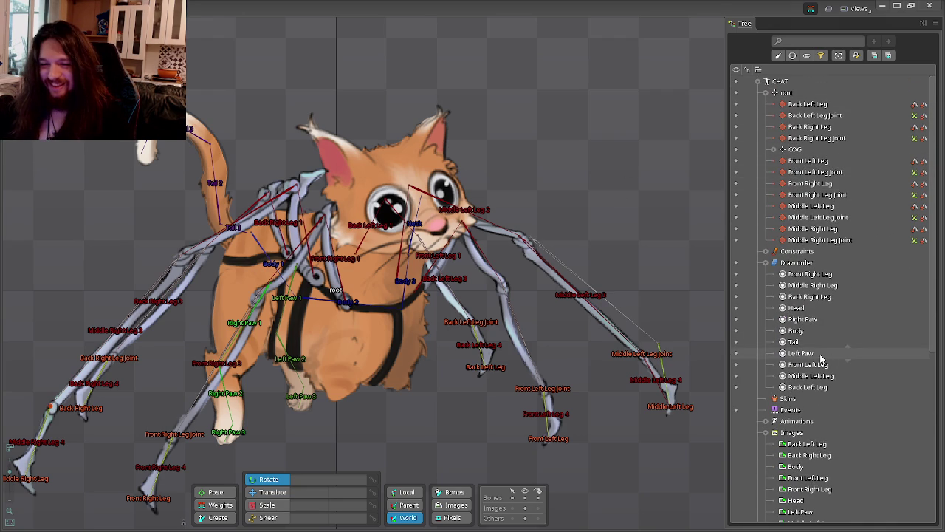
scroll(791, 336, "down", 5)
left_click(766, 285)
In Animate mode, create a new animation under Animations named Walk and confirm the name.
left_click(801, 296)
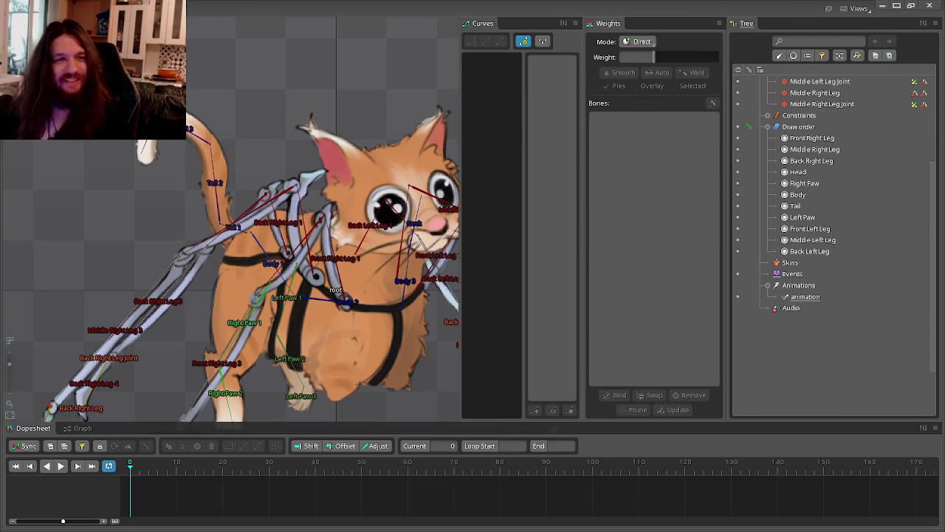
left_click(799, 285)
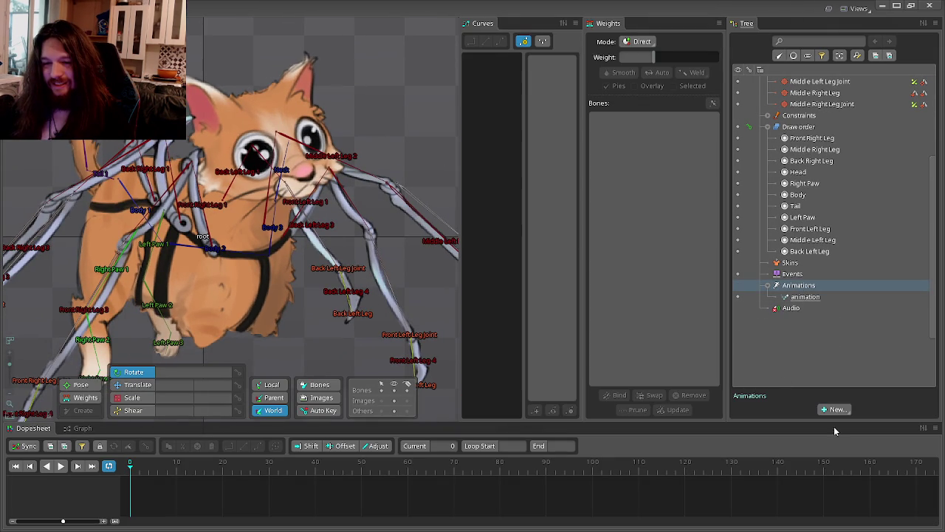
left_click(838, 411)
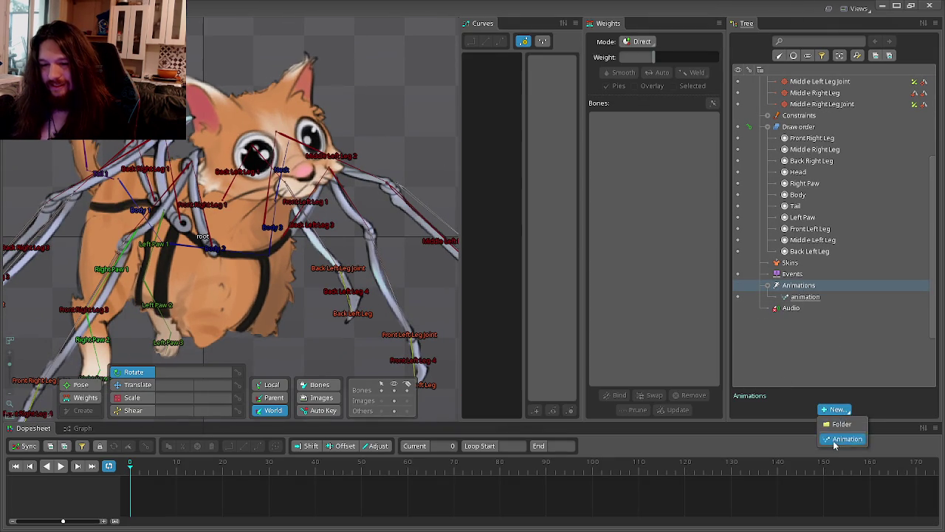
left_click(827, 435)
type("alk")
key("Return")
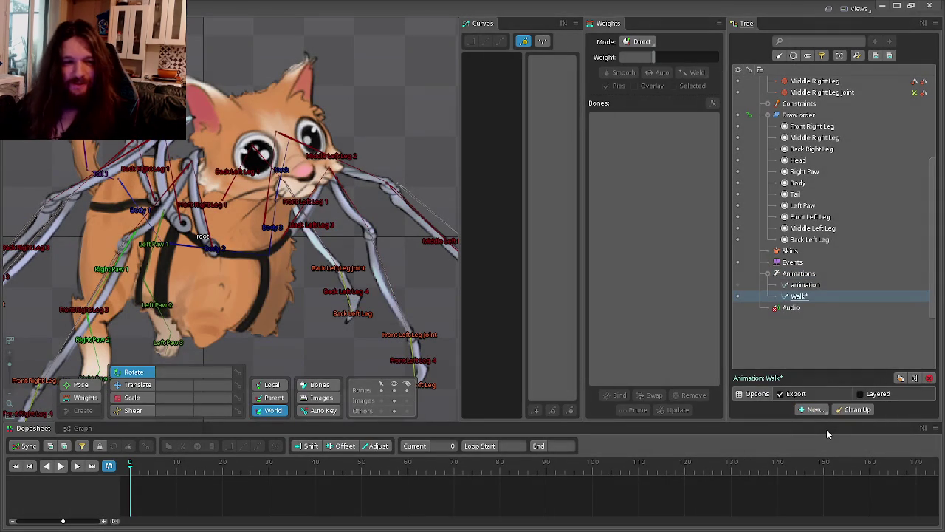
double_click(816, 296)
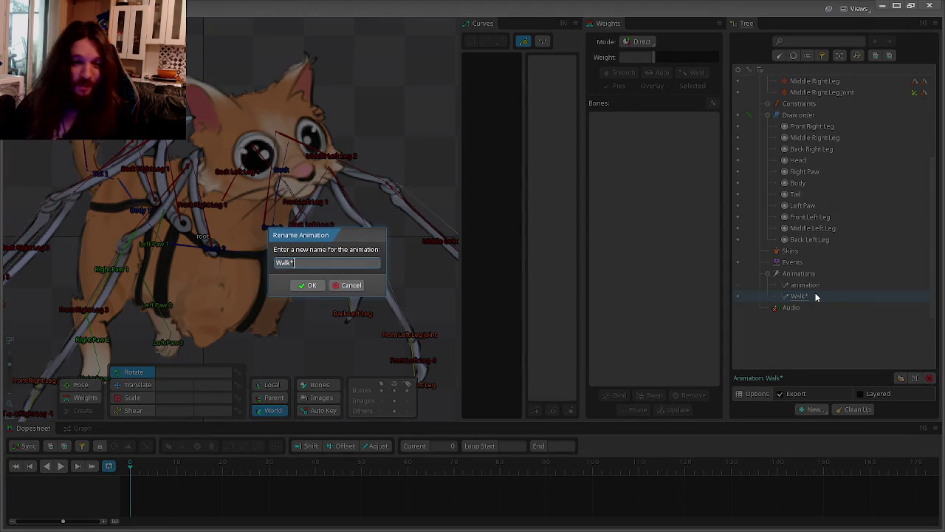
key("Return")
scroll(349, 159, "down", 1)
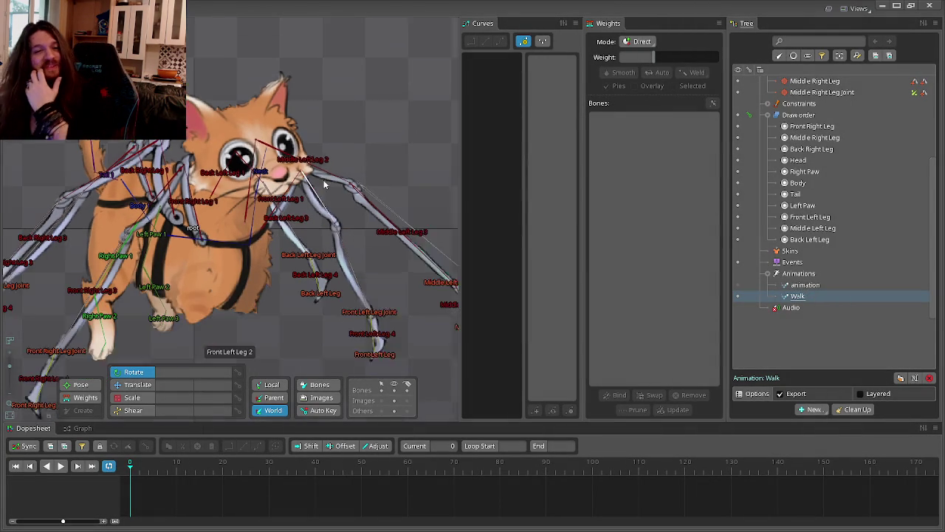
scroll(349, 159, "down", 1)
scroll(350, 158, "down", 2)
left_click_drag(350, 158, 391, 138)
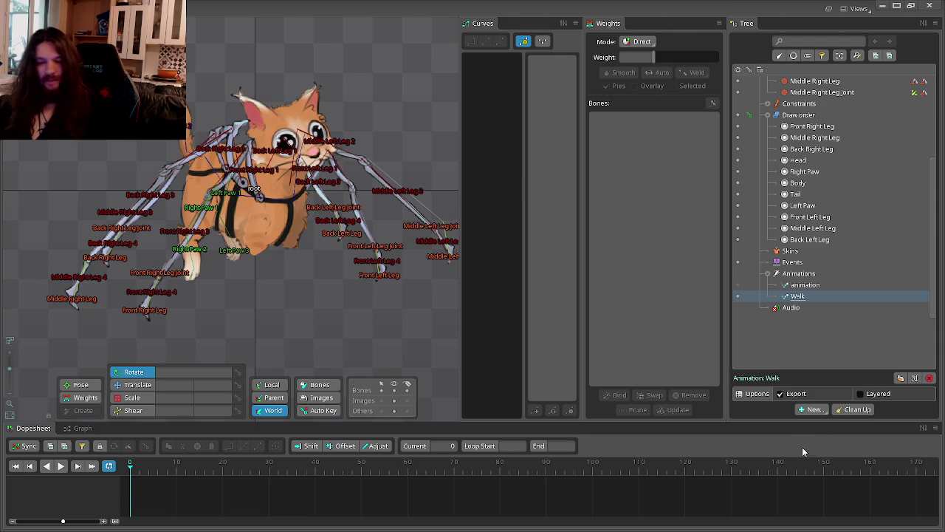
Search Google for 'ant walk' in a new Firefox tab and play the Ant Walk Cycle 2019.01 video.
key("alt+Tab")
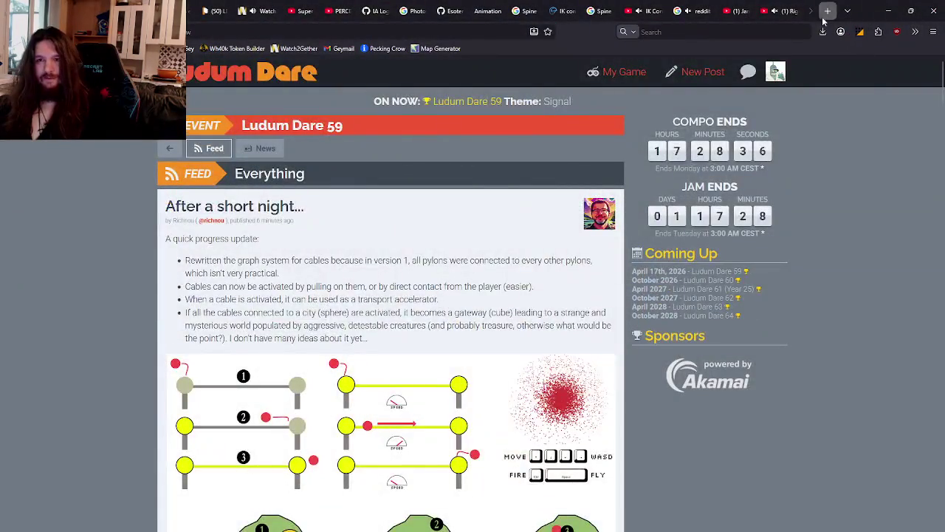
left_click(826, 12)
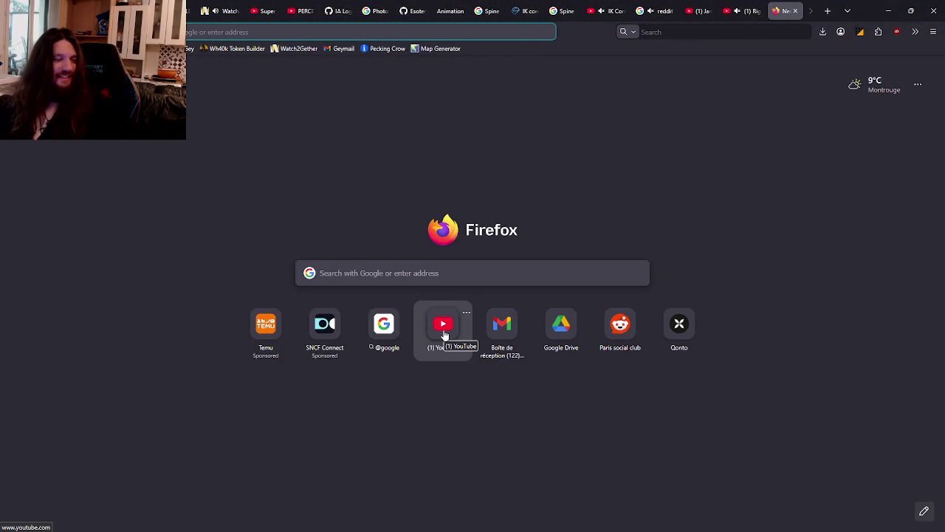
left_click(476, 272)
type("ant walk")
key("Return")
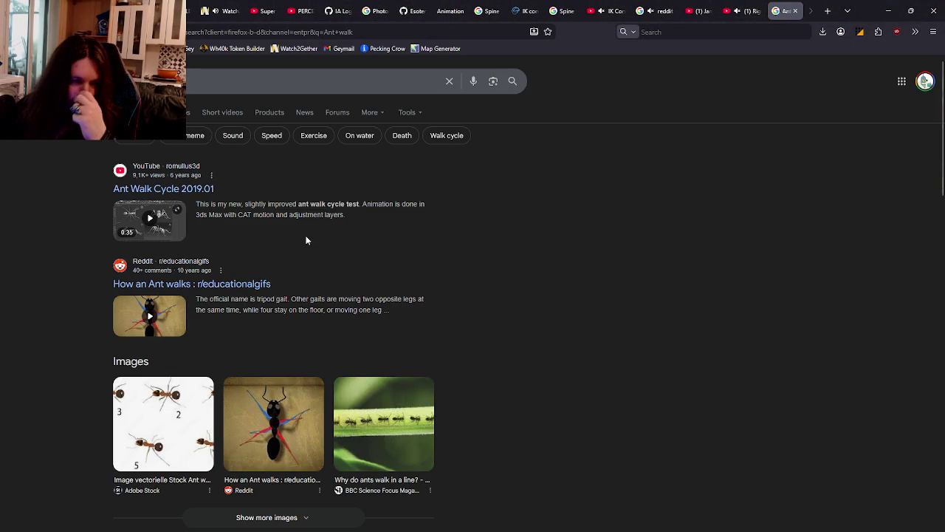
left_click(150, 222)
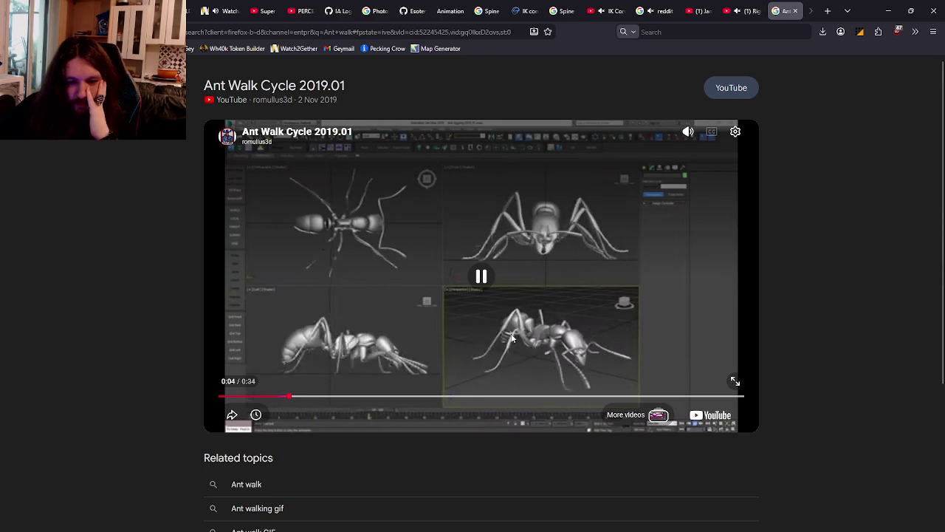
Open Ant Walk Cycle 2019.01 on its YouTube page and set playback speed to 0.85x.
left_click(697, 421)
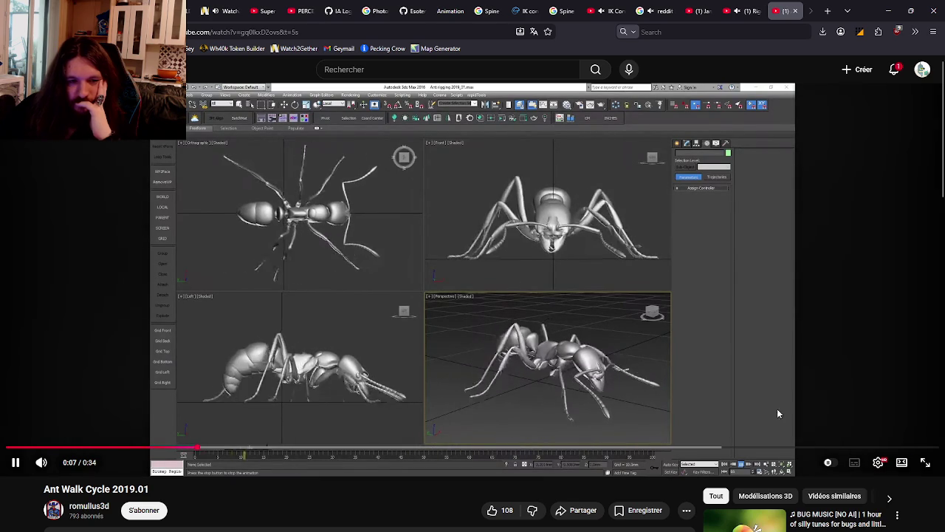
left_click(878, 462)
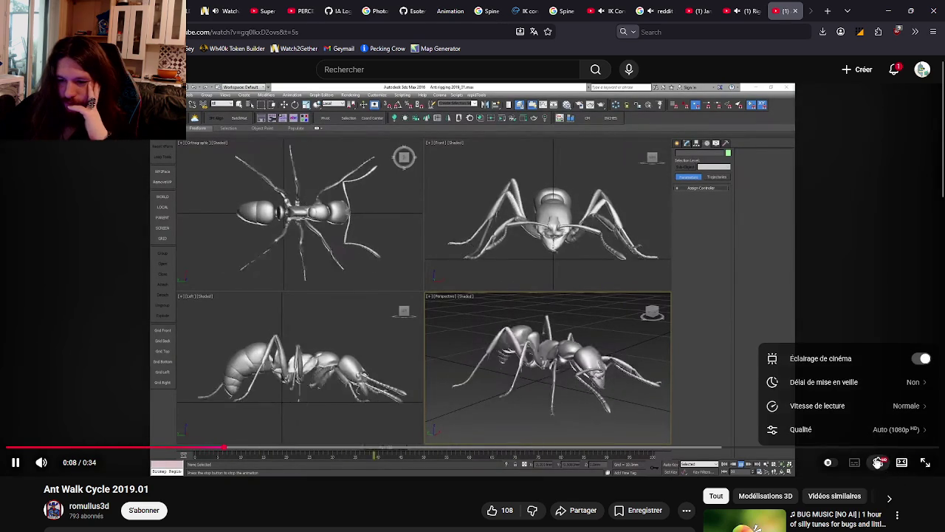
left_click(864, 406)
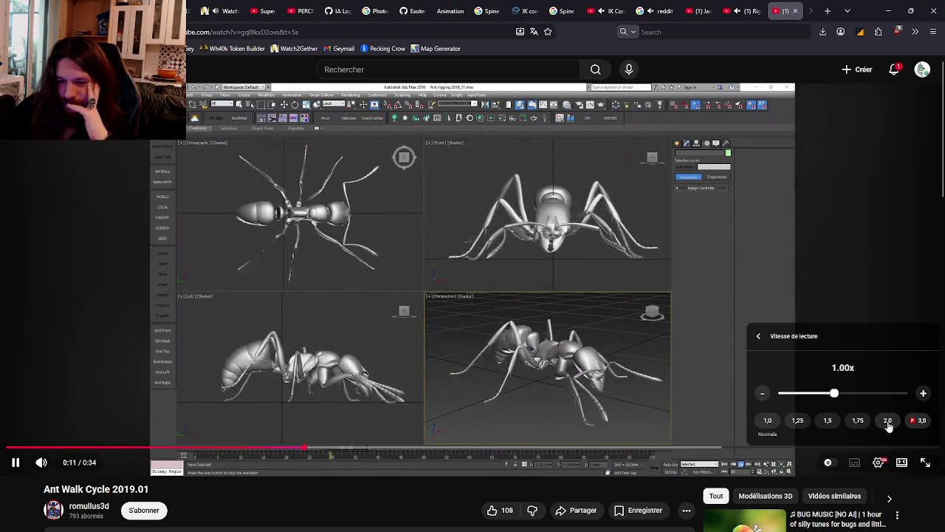
left_click_drag(834, 393, 782, 394)
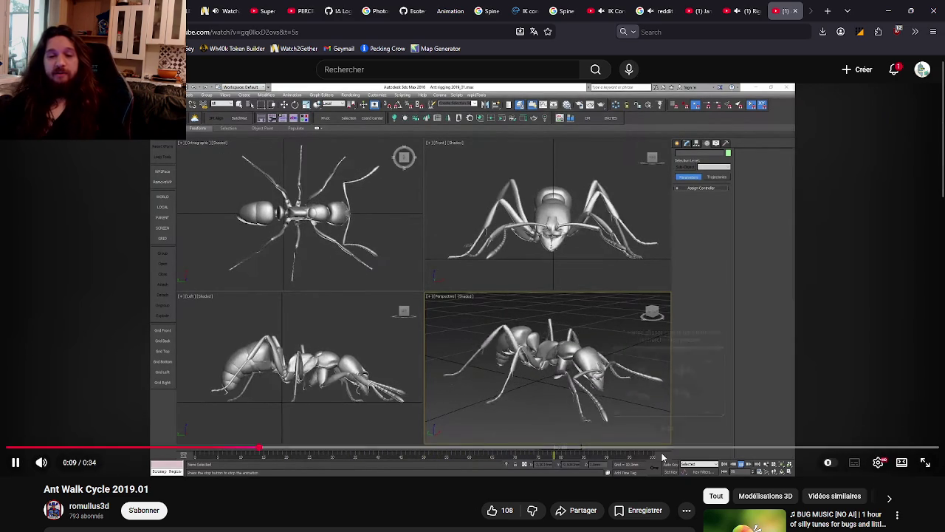
Seek the reference video back to near 0:02, watch the walk cycle, then pause it.
left_click(72, 448)
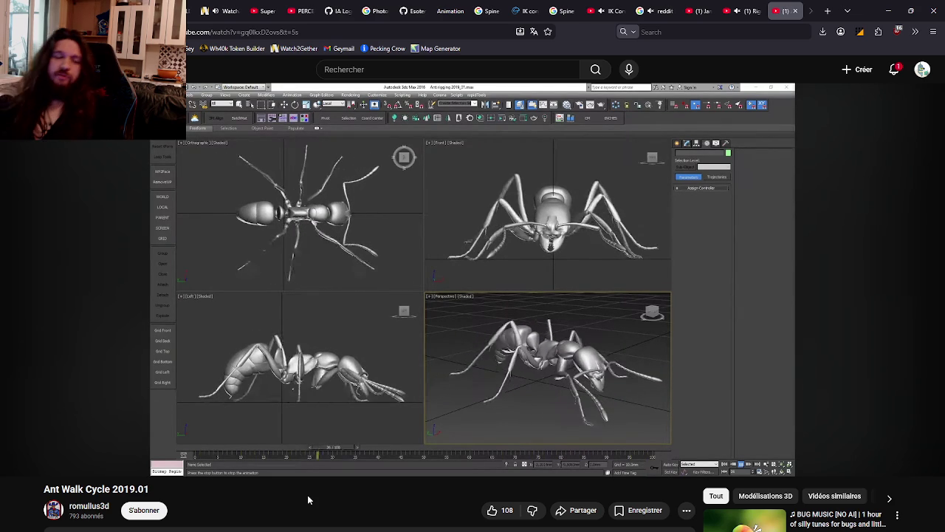
left_click(328, 401)
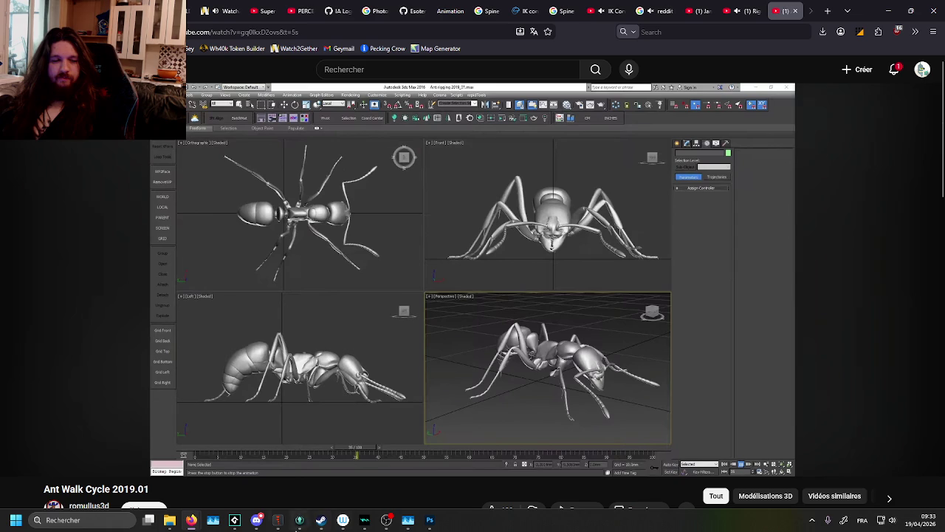
Return to Spine, scroll the tree to the Images folder, and bring up the Alt+Tab window switcher.
left_click(279, 521)
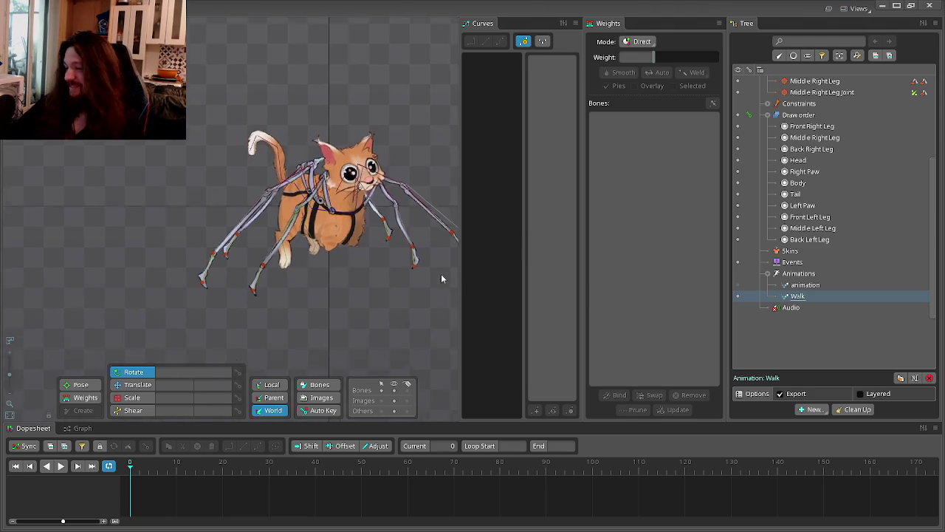
scroll(403, 318, "down", 4)
scroll(403, 317, "up", 3)
scroll(359, 274, "up", 1)
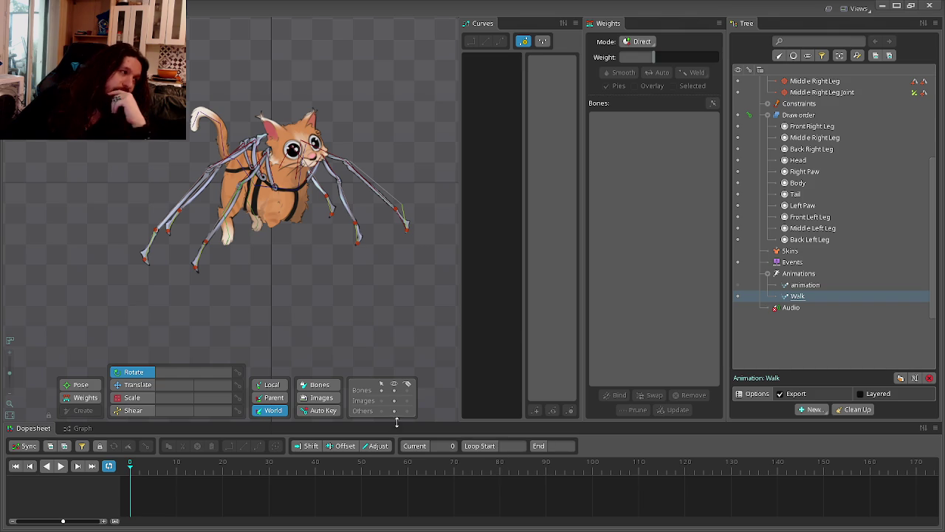
scroll(273, 303, "up", 1)
scroll(320, 295, "up", 1)
scroll(312, 295, "up", 1)
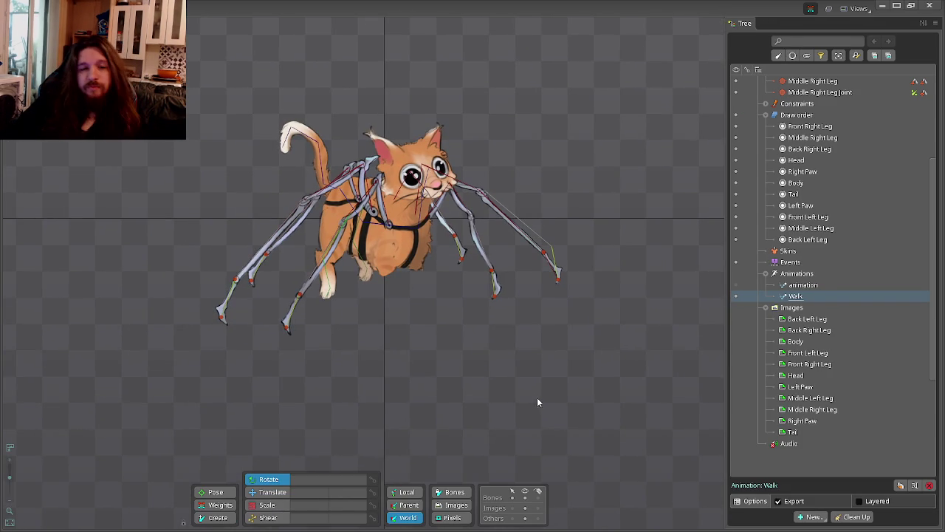
key("alt+Tab")
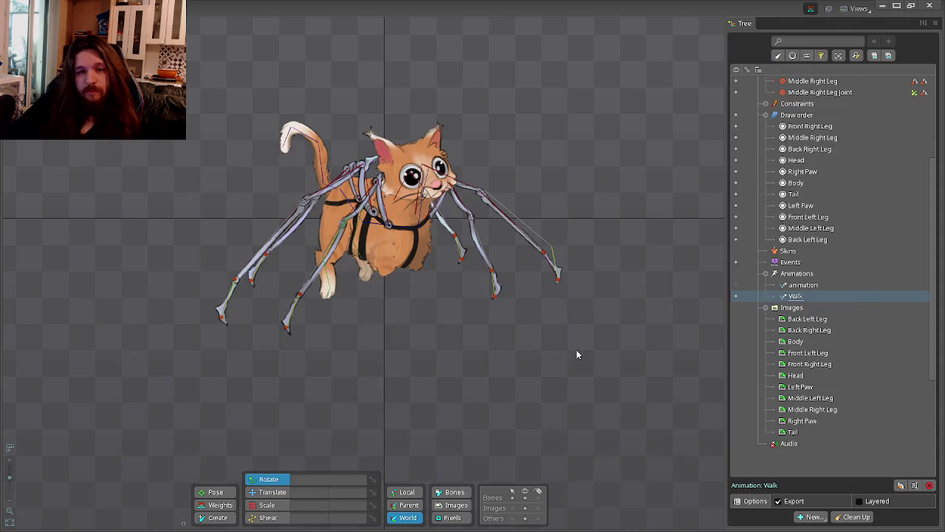
key("alt+Tab")
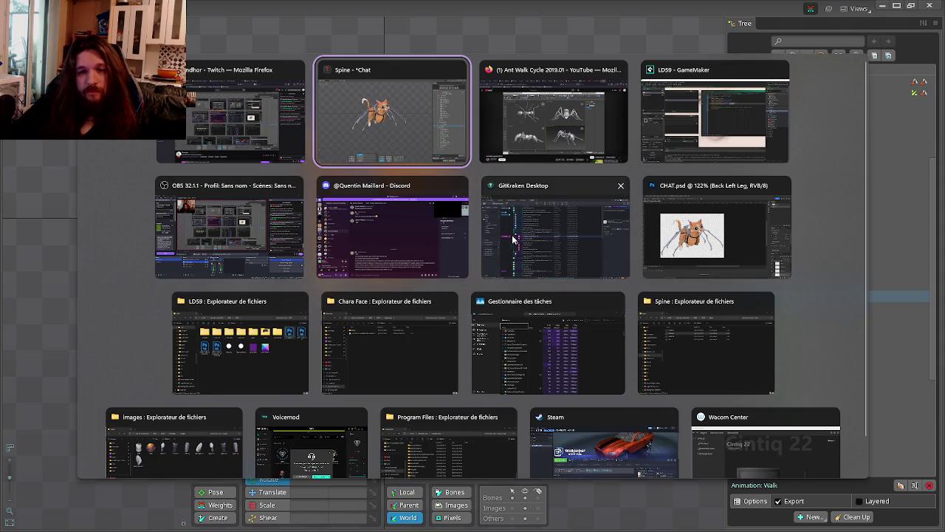
left_click(681, 255)
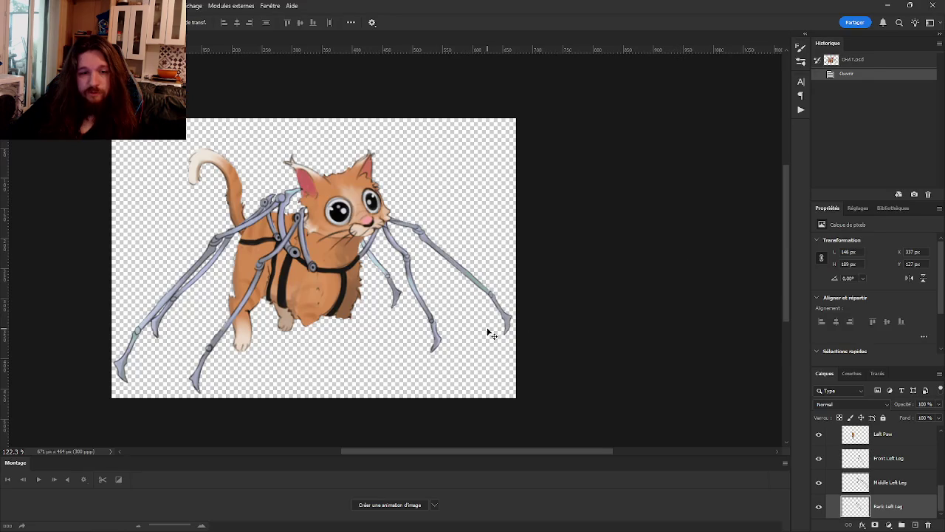
key("alt+Tab")
key("alt+Tab")
key("alt+Tab")
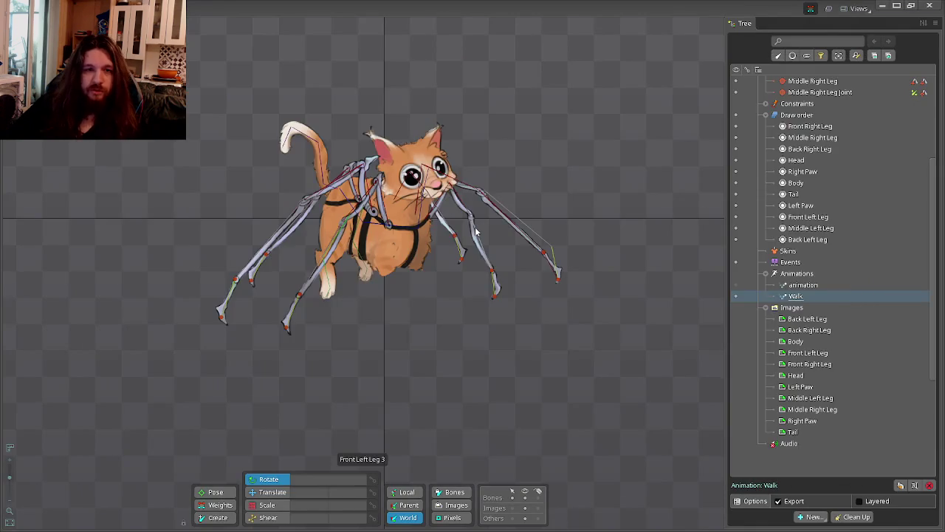
key("alt+Tab")
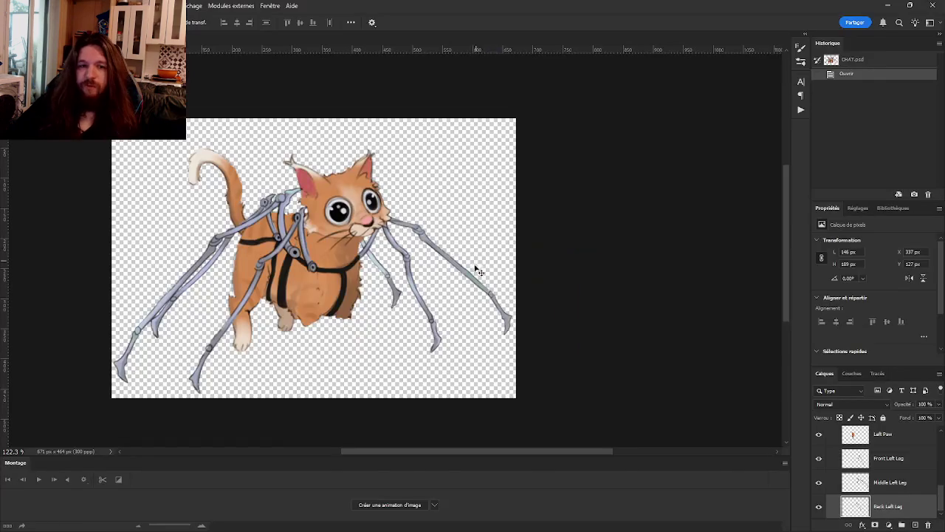
key("alt+Tab")
key("alt+Tab")
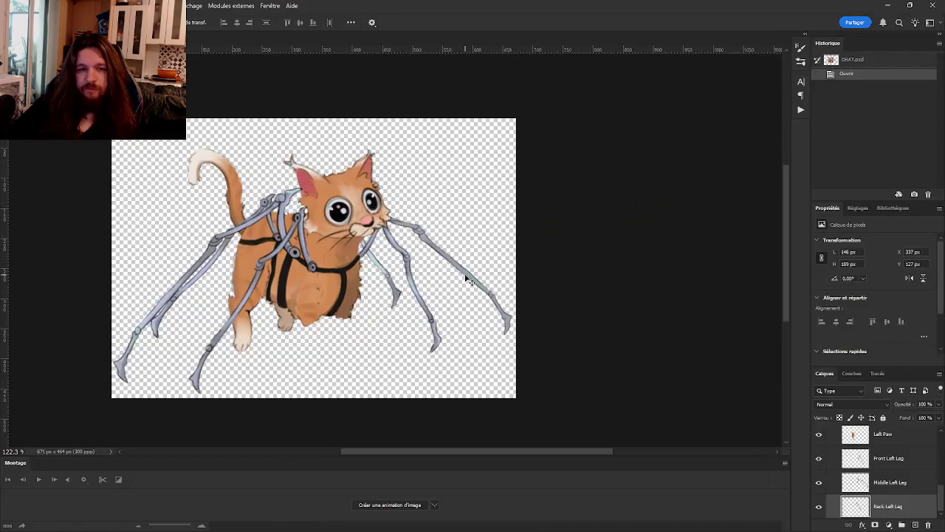
key("alt+Tab")
key("alt+Tab")
key("alt+Tab")
key("alt+Tab")
key("alt+Tab")
key("alt+Tab")
key("alt+Tab")
Switch Spine to Animate mode and turn on bone names in the viewport.
scroll(449, 306, "up", 3)
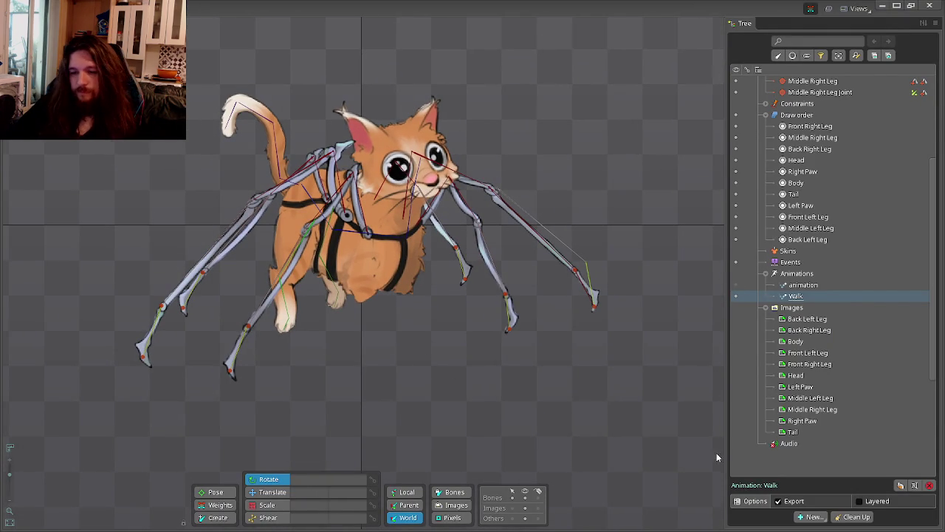
key("ctrl+Tab")
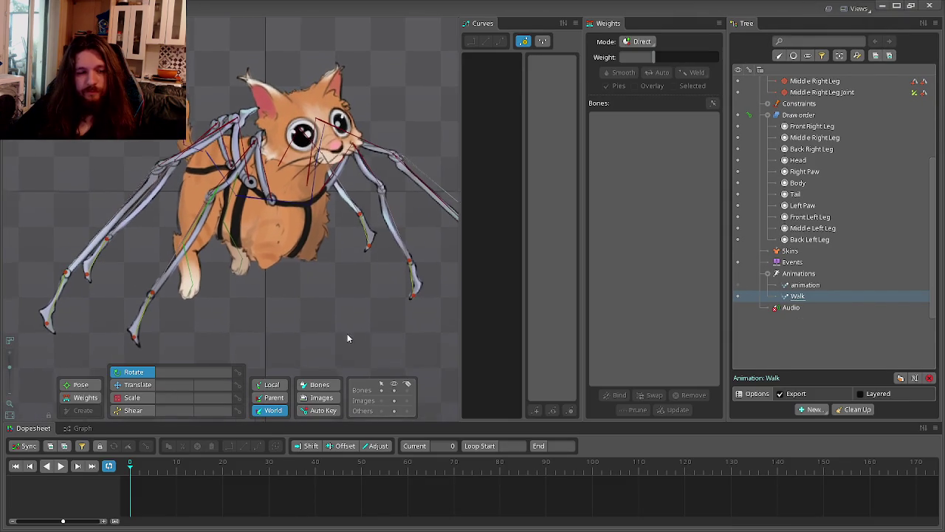
left_click(409, 396)
scroll(308, 335, "up", 3)
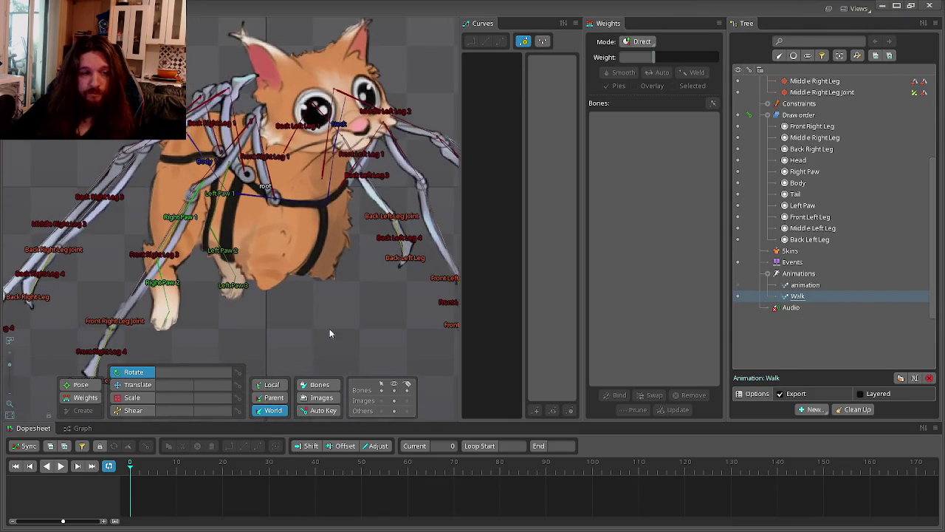
scroll(299, 296, "down", 2)
scroll(313, 287, "up", 2)
scroll(252, 356, "down", 2)
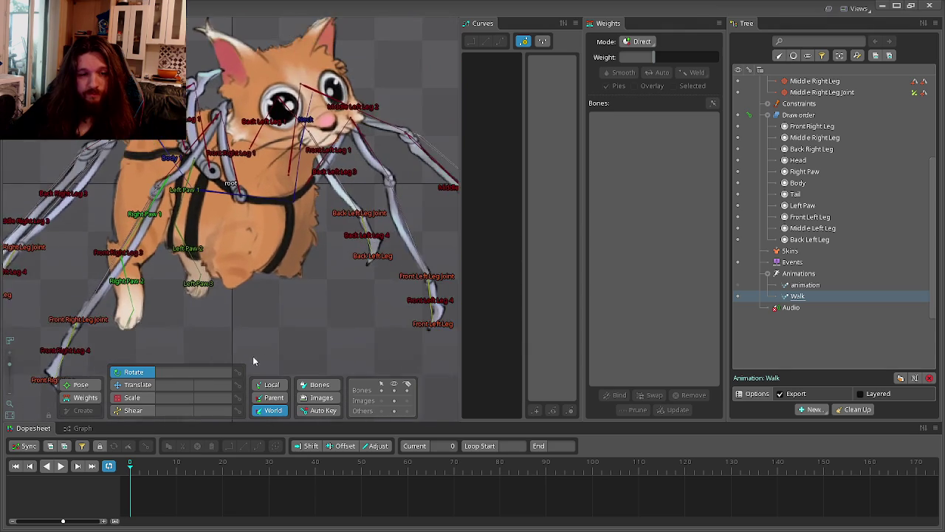
scroll(344, 291, "down", 1)
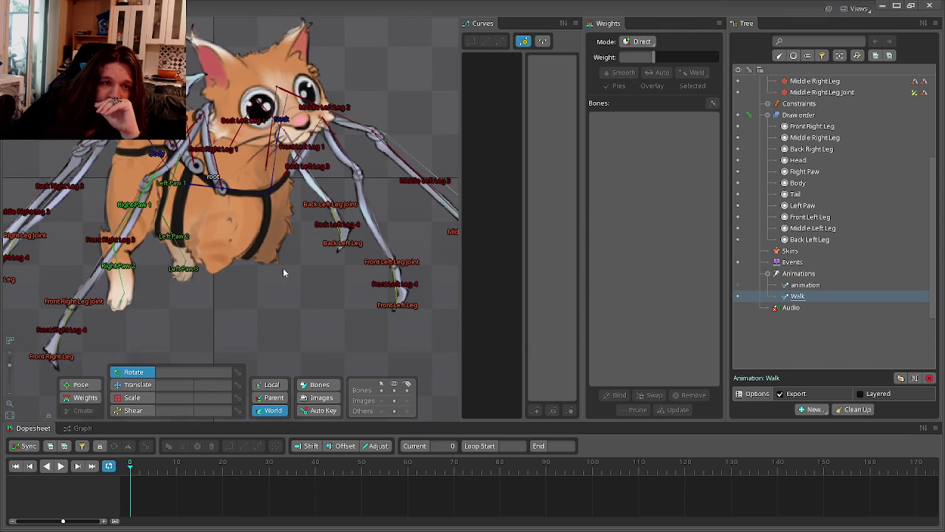
scroll(320, 313, "down", 1)
scroll(221, 317, "up", 3)
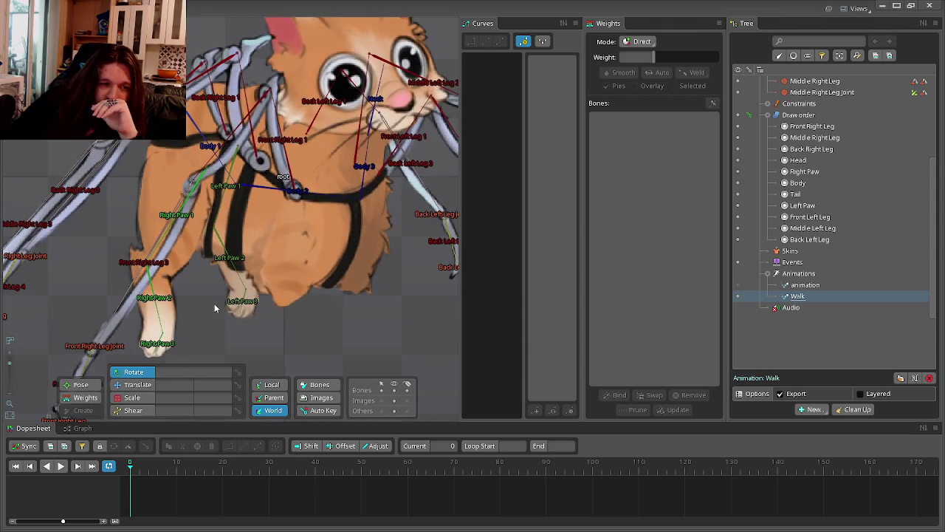
Pan over the cat's right legs and leg tips, zoom out, then switch to Photoshop.
left_click_drag(214, 308, 362, 309)
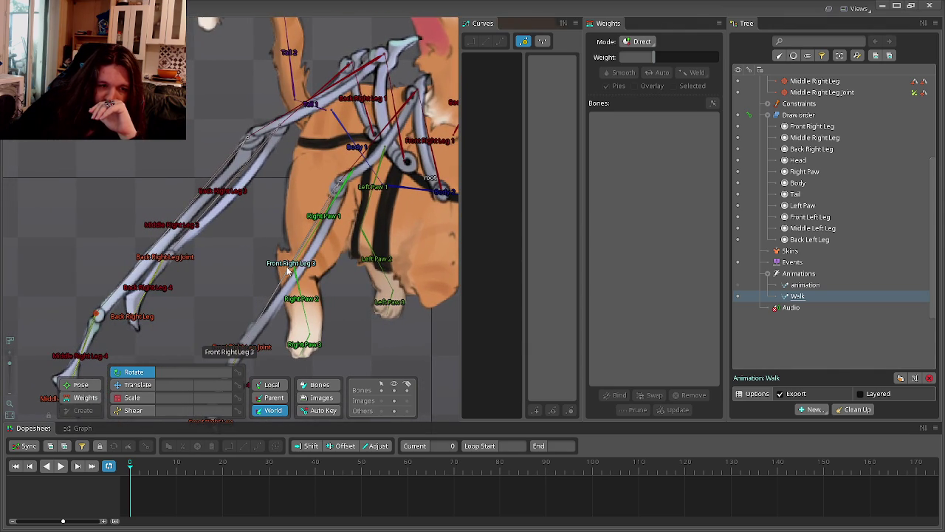
left_click_drag(288, 271, 301, 190)
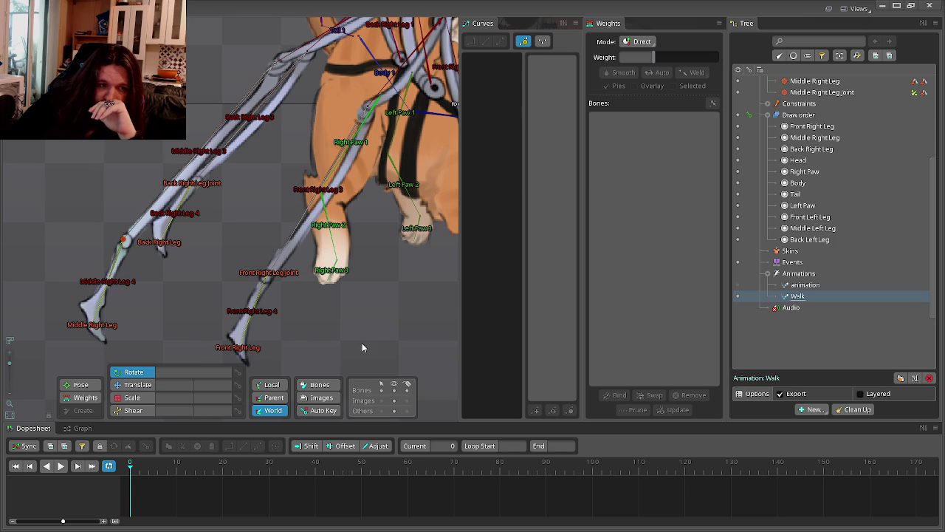
left_click_drag(403, 329, 350, 341)
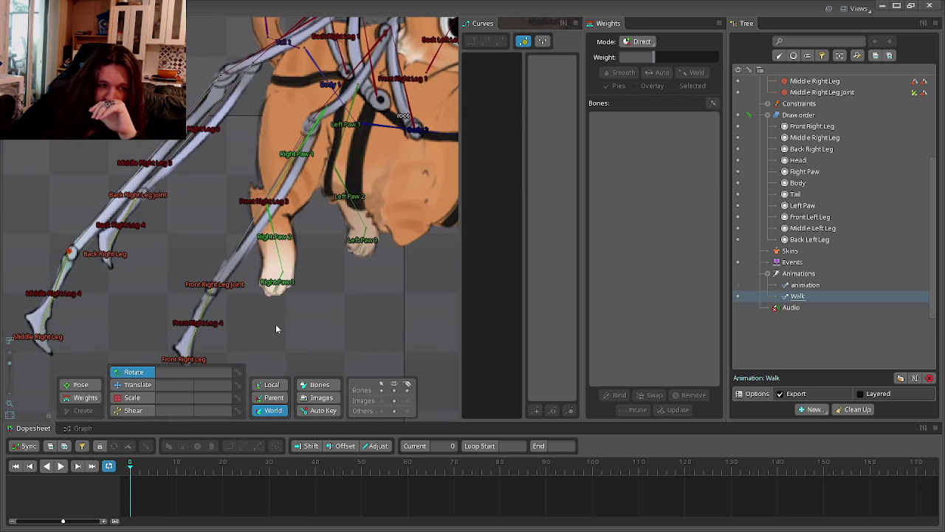
scroll(272, 337, "down", 2)
left_click_drag(323, 265, 369, 338)
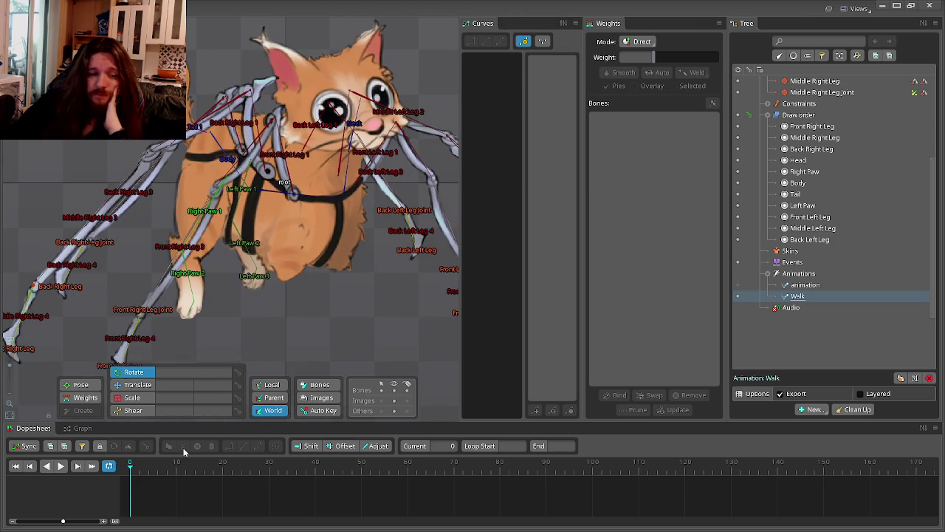
key("alt+Tab")
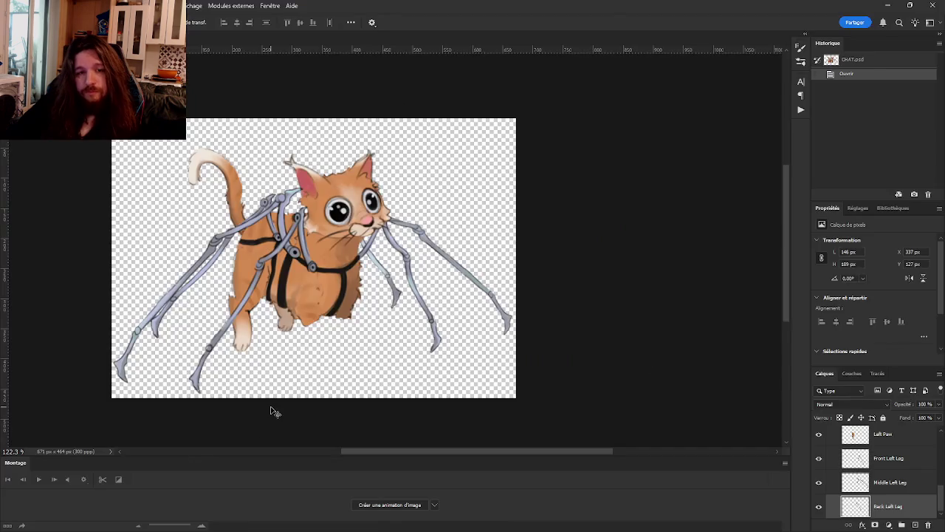
Switch to the YouTube reference and restart the Ant Walk Cycle video from the beginning.
key("alt+Tab")
key("alt+Tab")
key("alt+Tab")
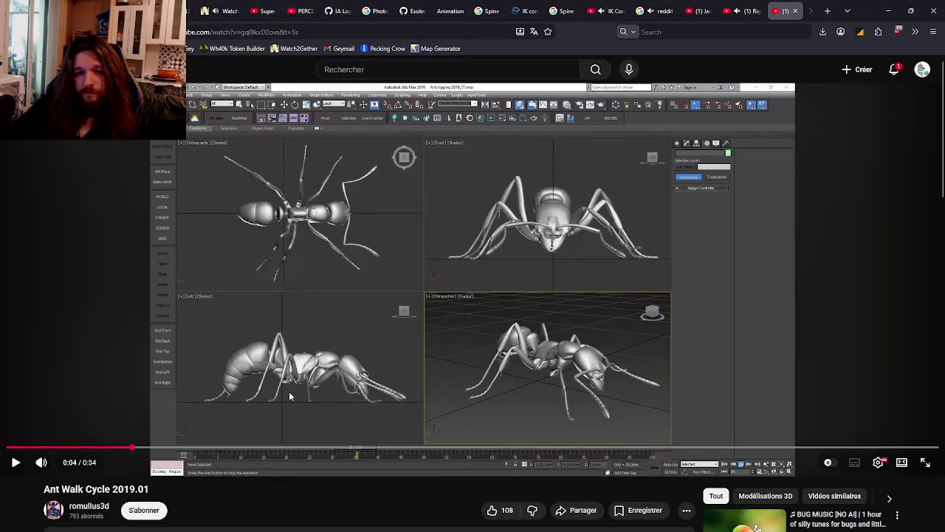
key("0")
left_click(289, 397)
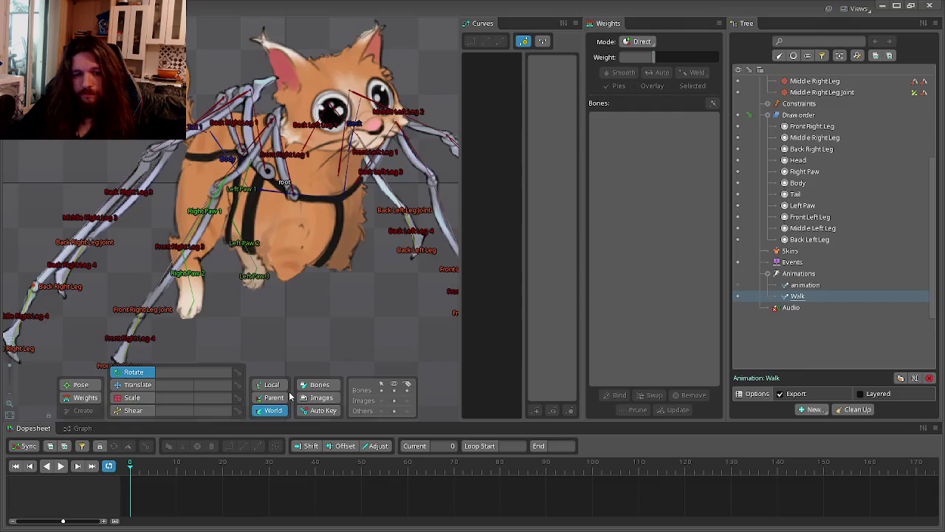
With COG selected in Translate mode, key it at frame 0 and lowered to Y -20 at frame 6.
scroll(827, 184, "up", 5)
left_click(797, 149)
scroll(304, 269, "down", 3)
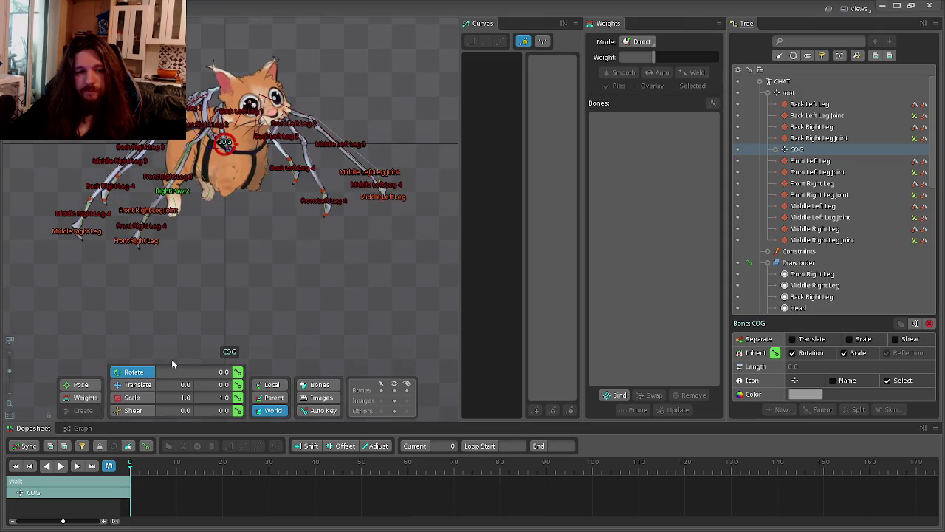
left_click(135, 386)
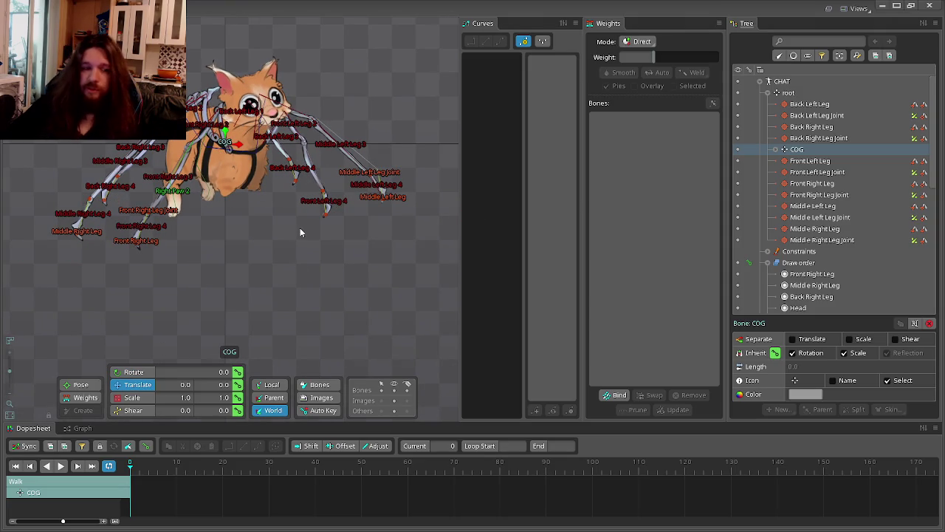
left_click(237, 385)
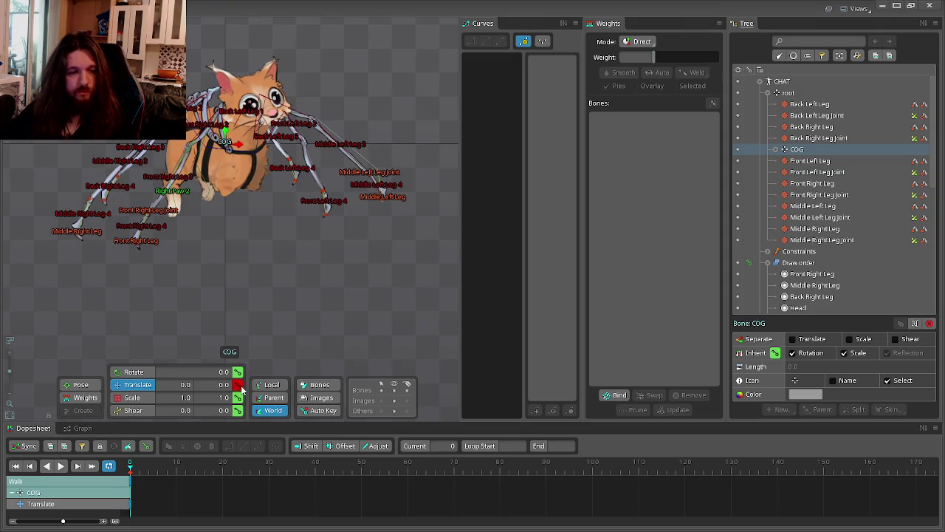
left_click(137, 470)
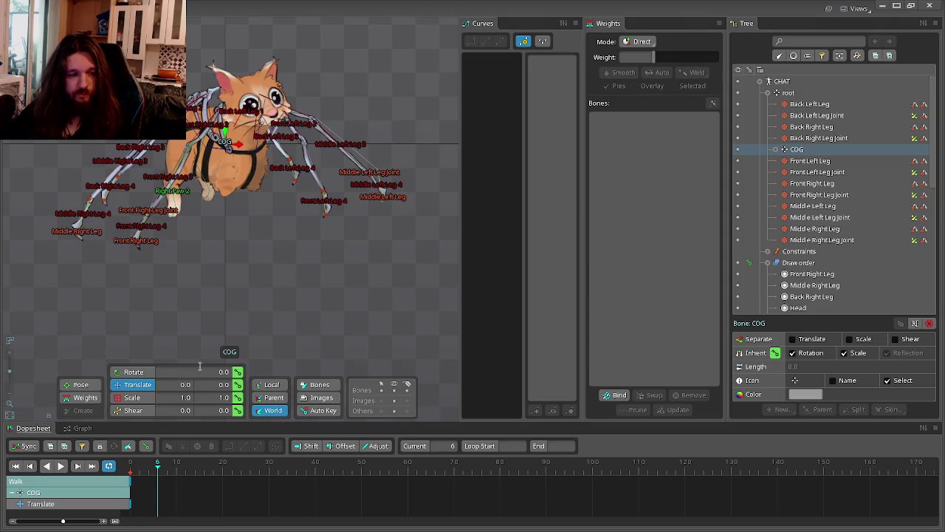
key("shift+Down")
key("shift+Down")
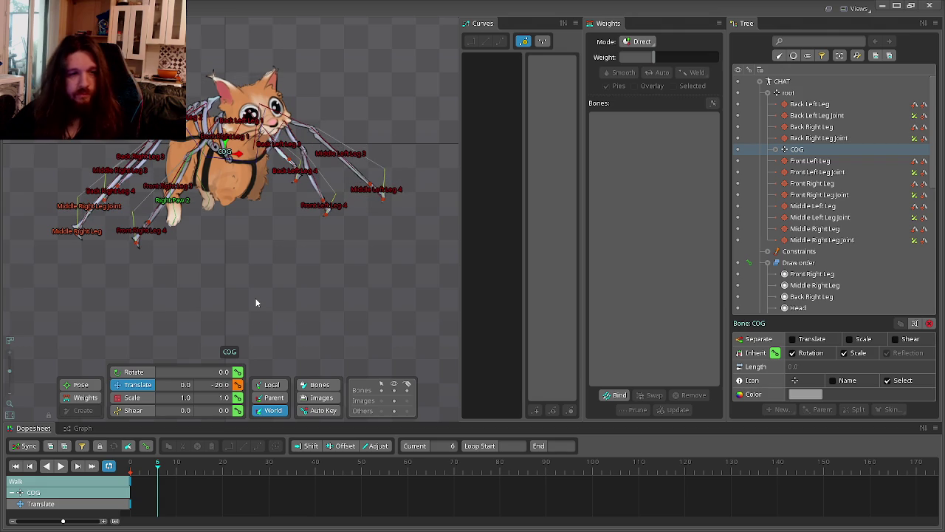
left_click(237, 385)
Key COG lowered to Y -30 at frame 12 and raised to Y 30 at frame 24.
left_click(175, 473)
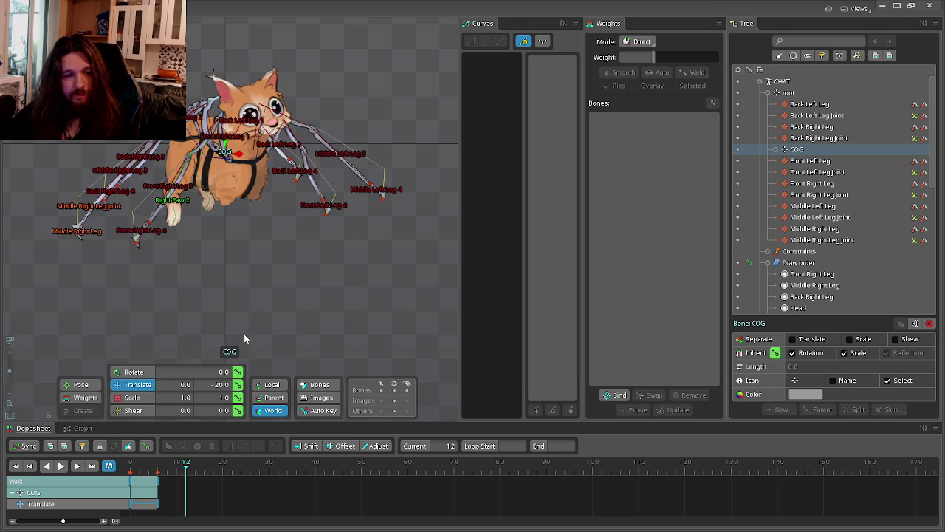
key("shift+Down")
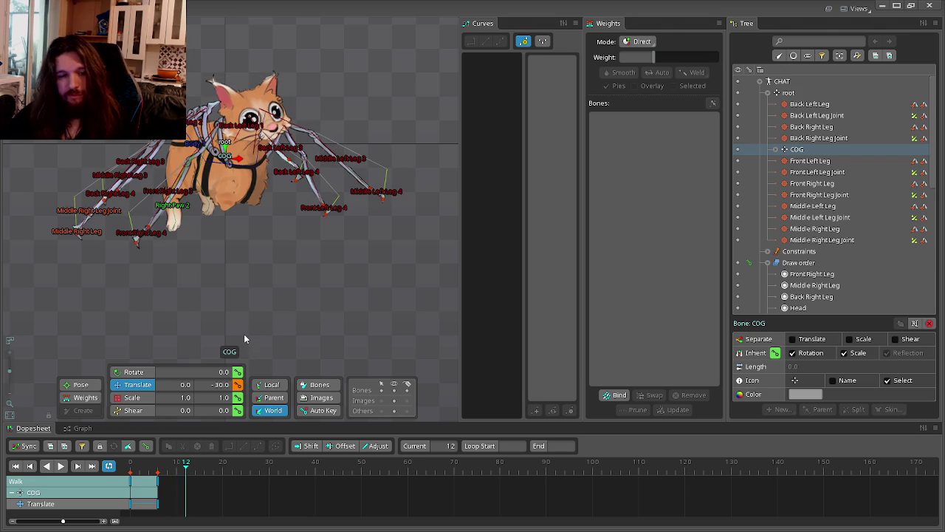
left_click(238, 385)
left_click(204, 473)
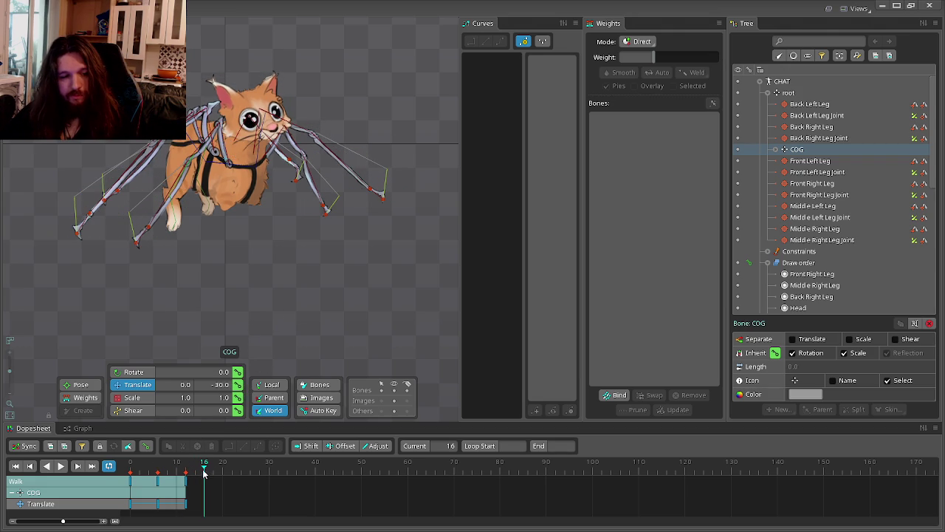
left_click_drag(209, 473, 186, 478)
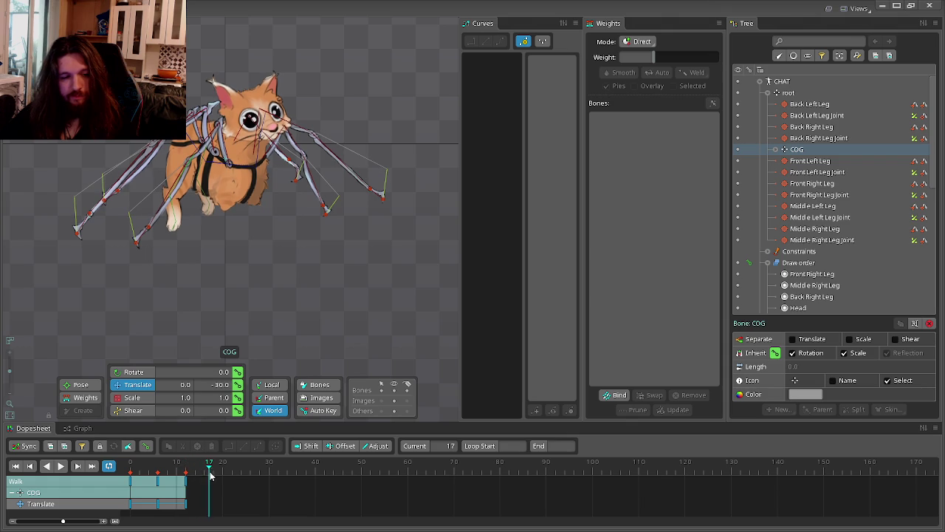
left_click(214, 473)
key("ctrl+z")
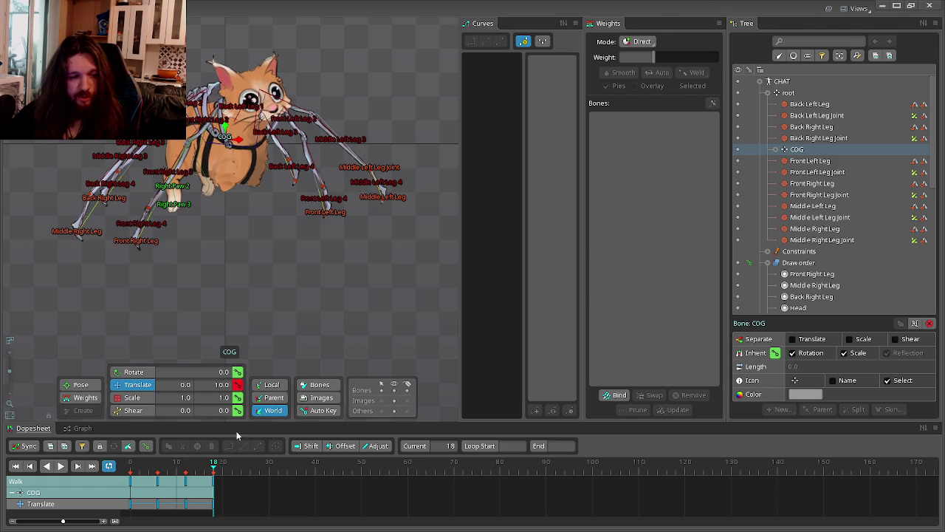
left_click_drag(218, 467, 231, 466)
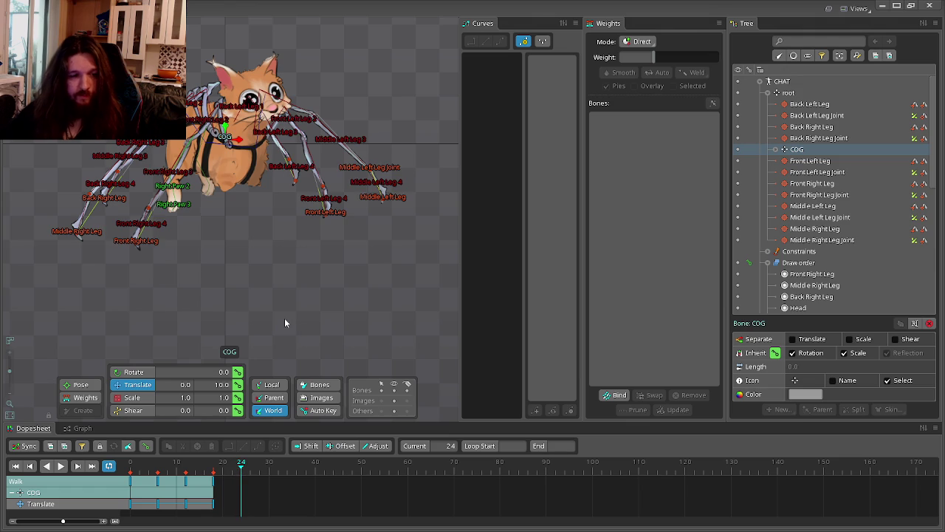
key("ctrl+z")
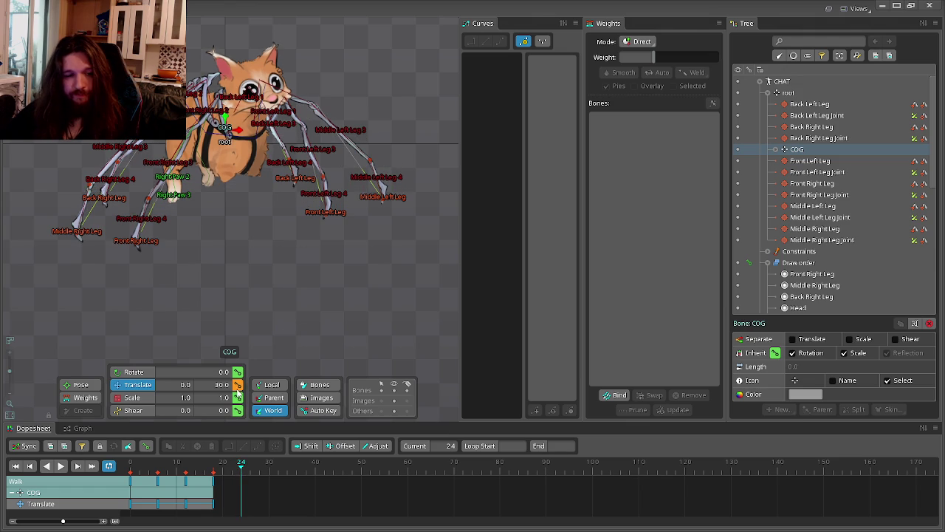
left_click(237, 384)
Key COG at Y 20 at frame 30 and back at rest at frame 36, then play Walk.
left_click_drag(243, 464, 268, 467)
key("shift+Down")
left_click(238, 385)
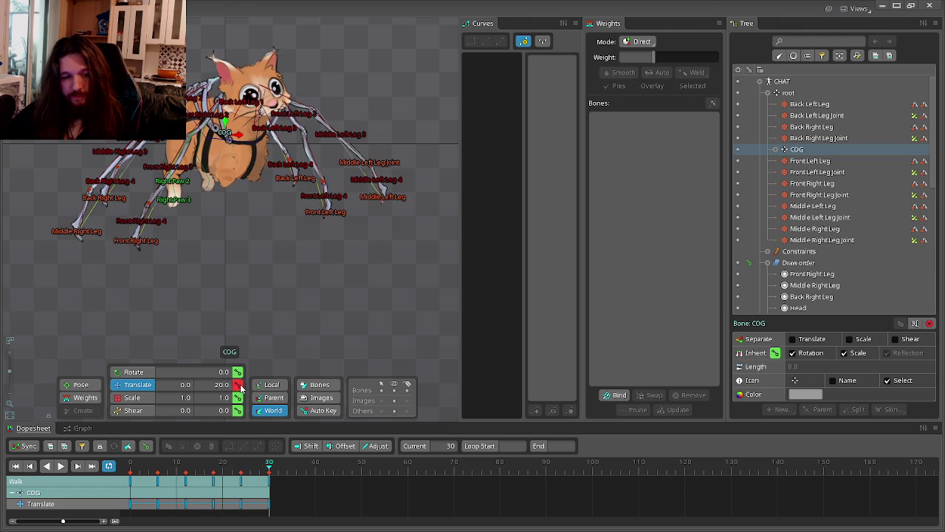
mouse_move(271, 468)
left_mouse_down()
mouse_move(293, 470)
mouse_move(293, 257)
left_mouse_up()
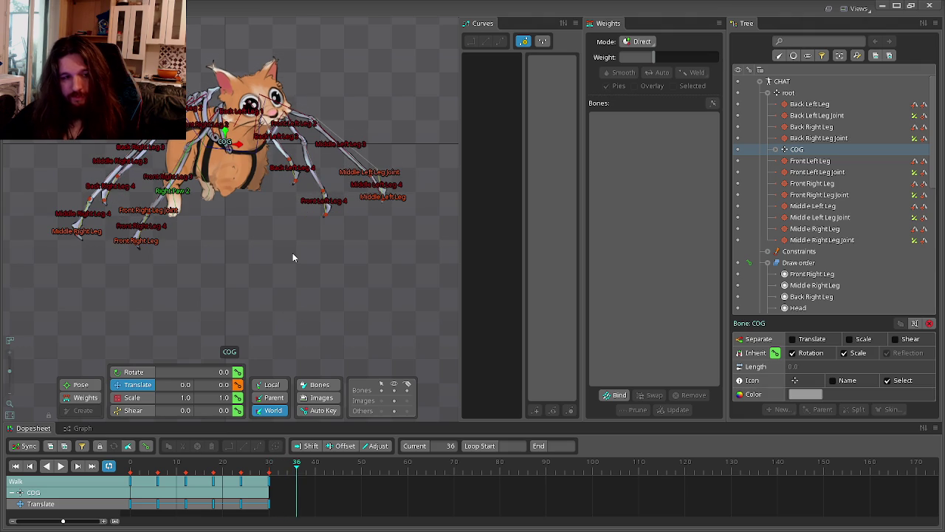
key("k")
left_click(60, 465)
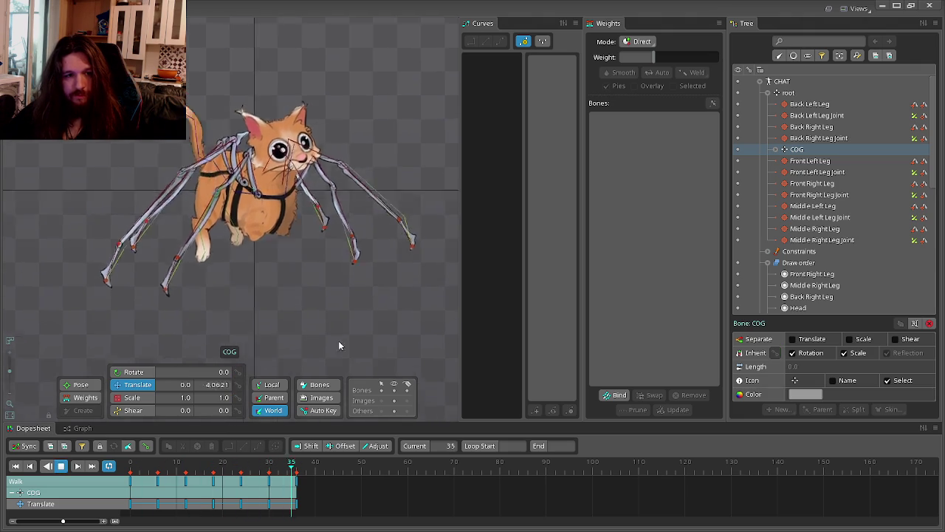
Hide the bone overlay and zoom and pan to centre the looping cat in the view.
left_click(395, 391)
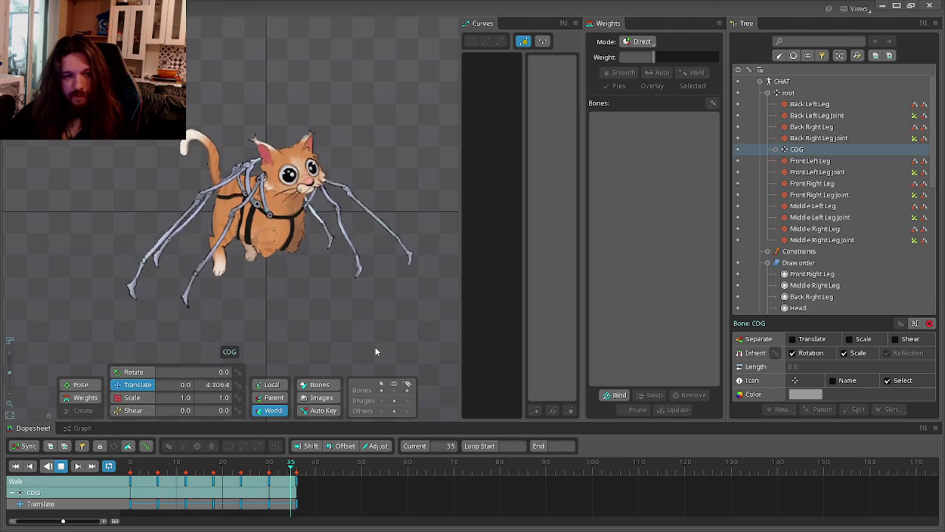
scroll(339, 280, "up", 2)
scroll(325, 259, "up", 2)
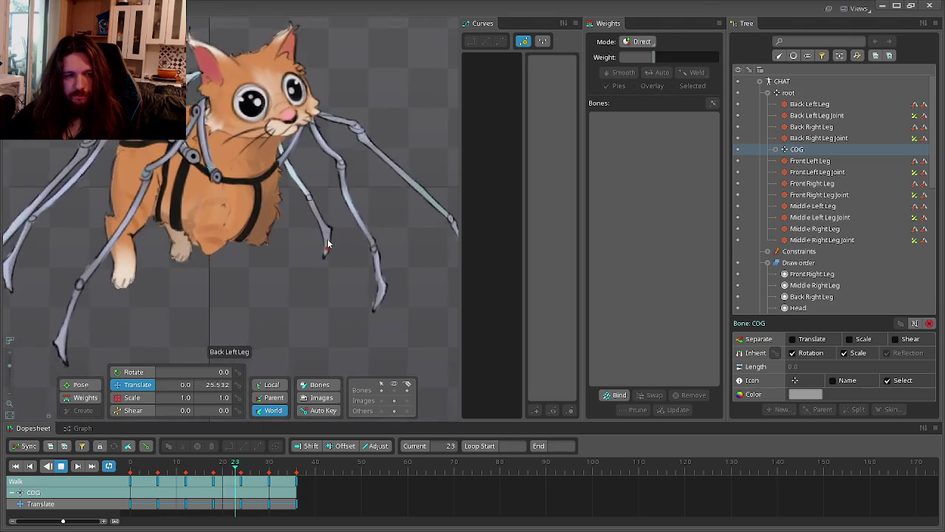
scroll(323, 255, "up", 2)
scroll(322, 253, "up", 2)
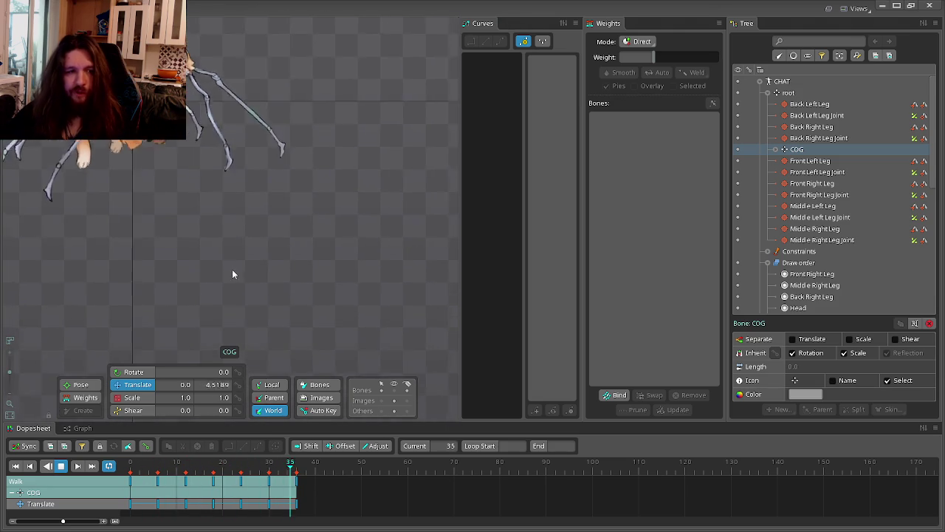
left_click_drag(310, 269, 323, 301)
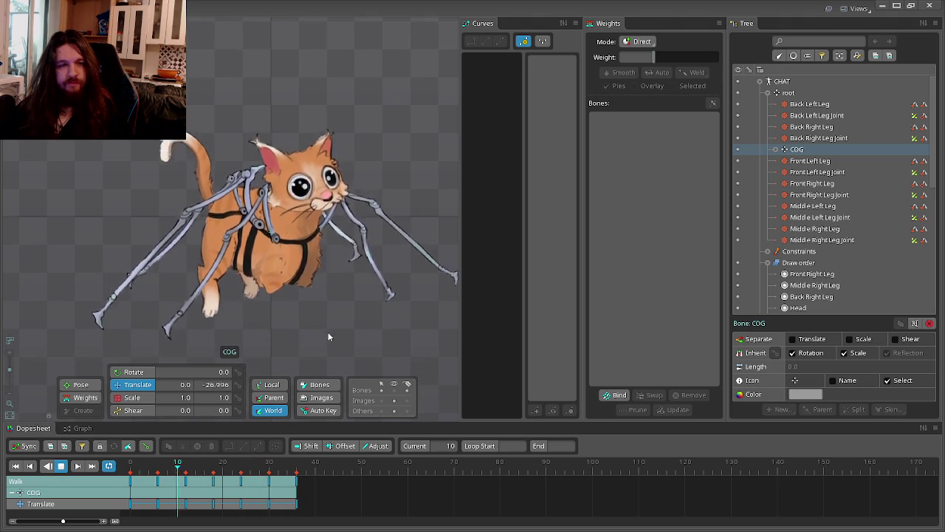
Stop playback at frame 0, show bone names, and trial-raise the Front Right Leg target (undone).
left_click(129, 465)
left_click(397, 398)
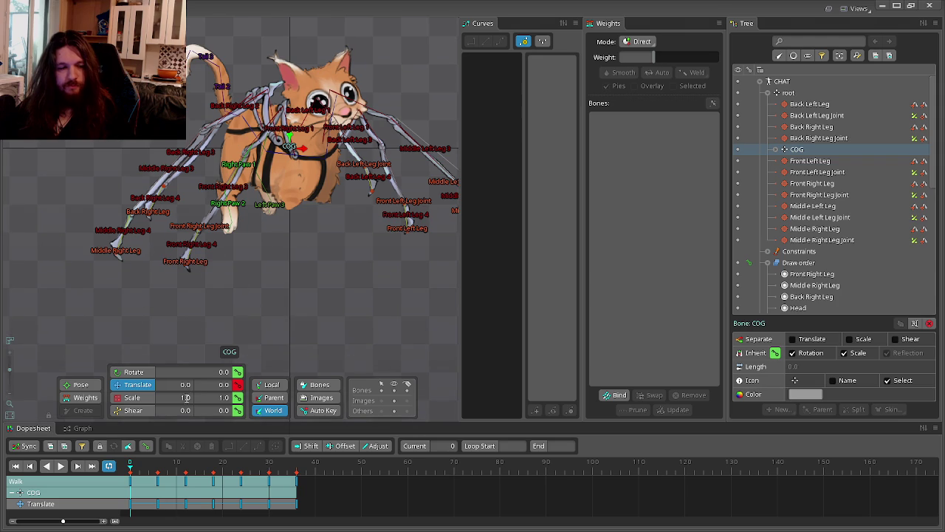
left_click_drag(280, 280, 233, 292)
left_click(157, 274)
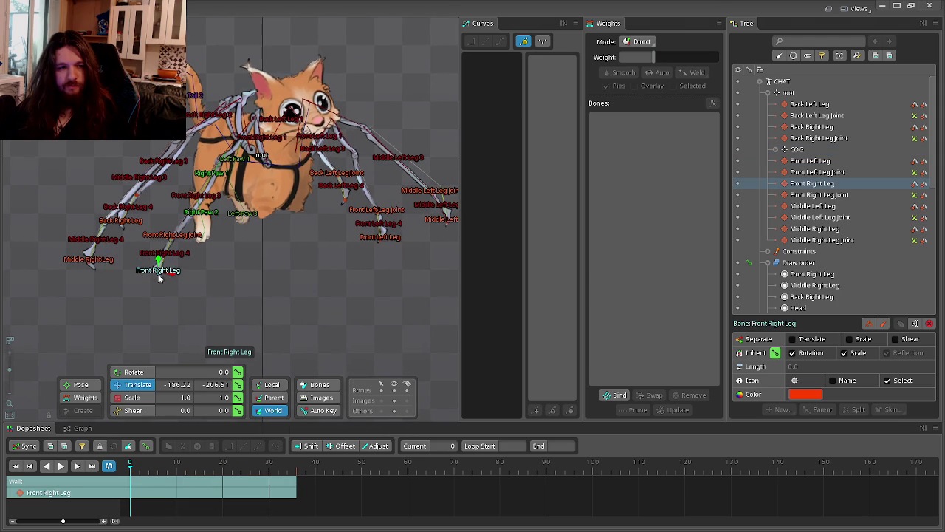
left_click_drag(158, 262, 175, 221)
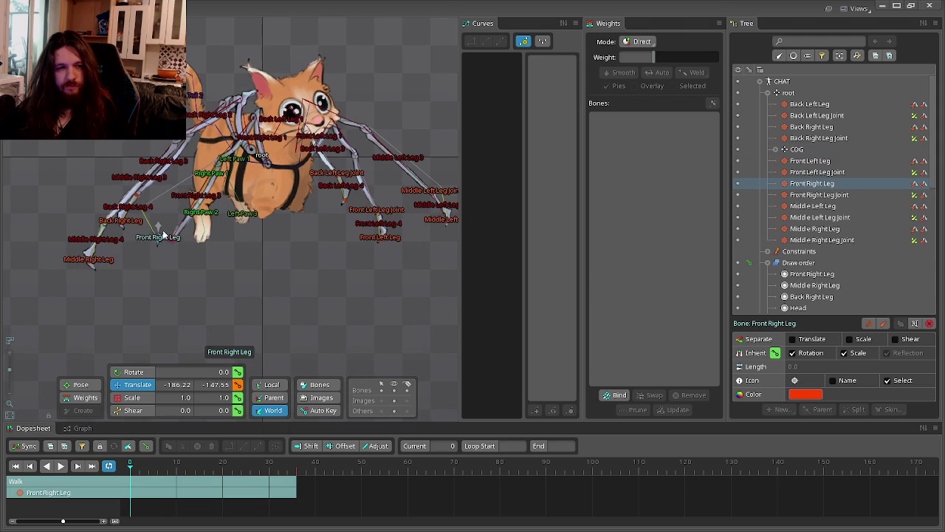
key("ctrl+z")
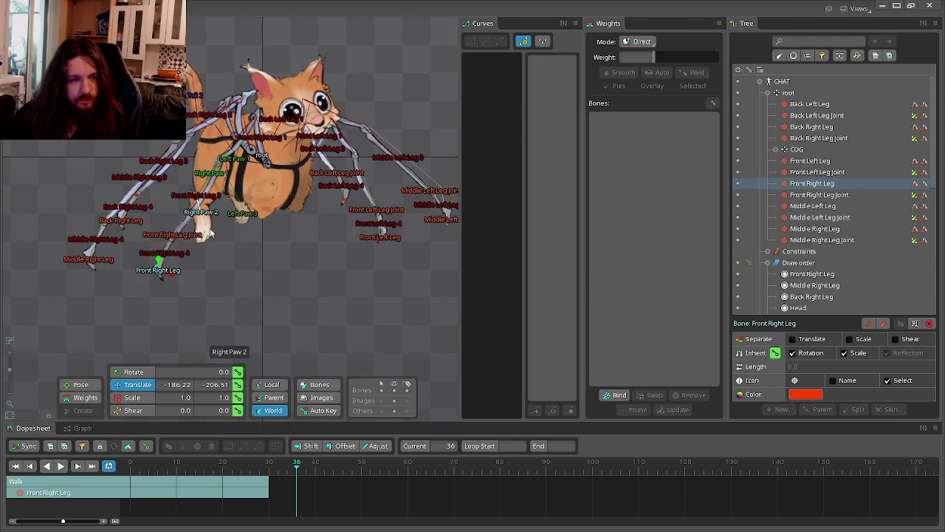
Try lifting the Front Right Leg together with its joint, then undo it.
scroll(188, 270, "up", 1)
scroll(148, 266, "up", 1)
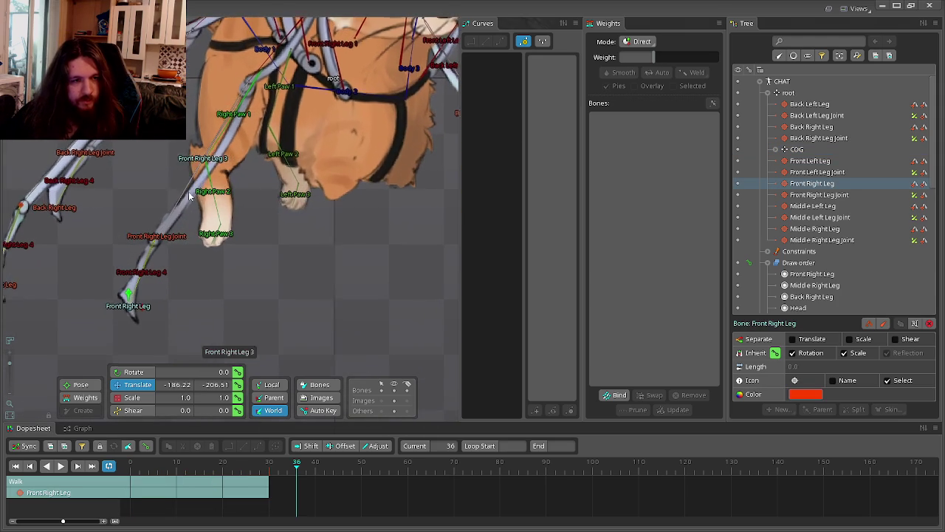
left_click(159, 236, "ctrl")
left_click_drag(127, 299, 138, 194)
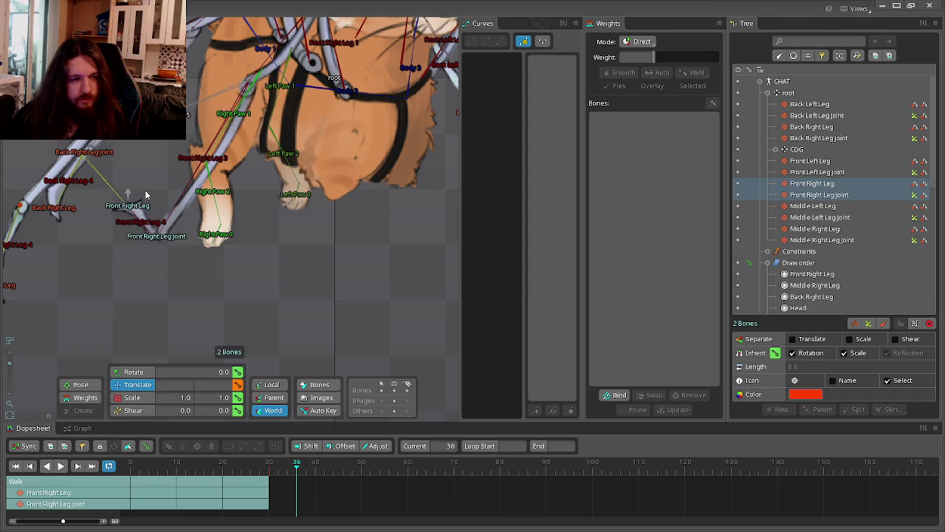
key("ctrl+z")
Rotate Front Right Leg 2 and move the Front Right Leg target up toward Right Paw 2.
left_click_drag(276, 254, 275, 311)
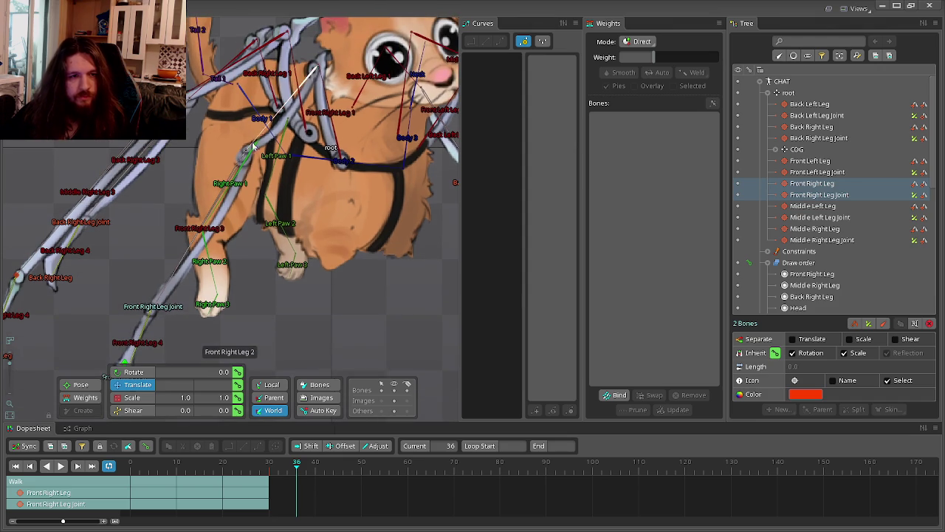
left_click(299, 90)
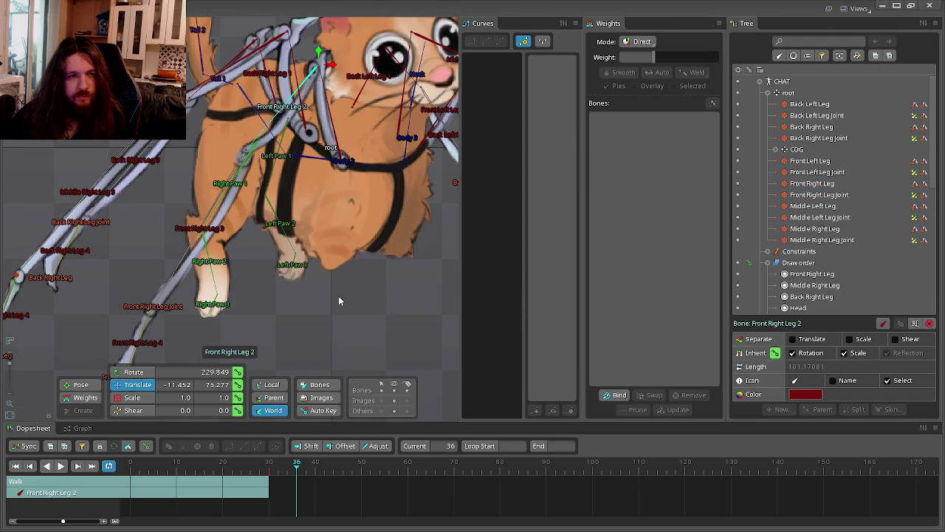
left_click(188, 372)
mouse_move(331, 326)
left_mouse_down()
mouse_move(226, 200)
mouse_move(222, 207)
left_mouse_up()
scroll(195, 311, "down", 2)
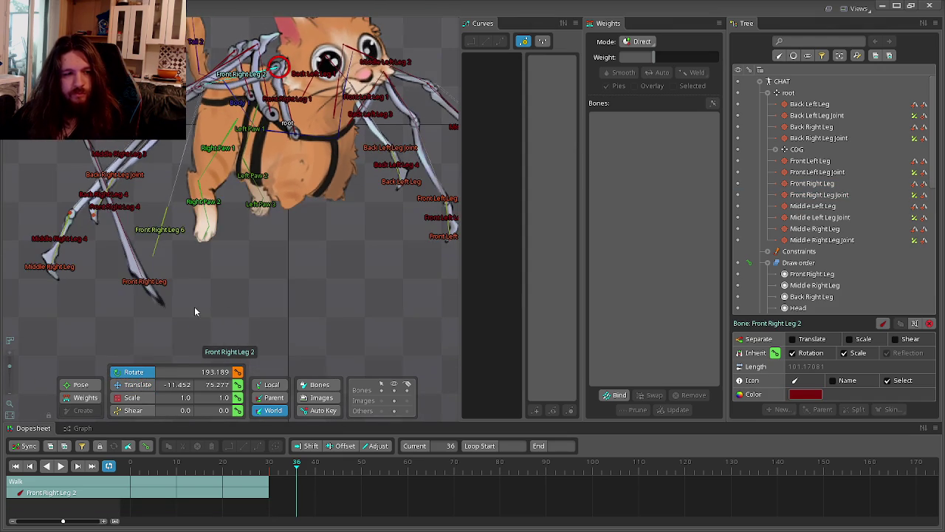
left_click(148, 290, "ctrl")
mouse_move(304, 318)
left_mouse_down()
mouse_move(220, 275)
mouse_move(283, 283)
mouse_move(192, 181)
left_mouse_up()
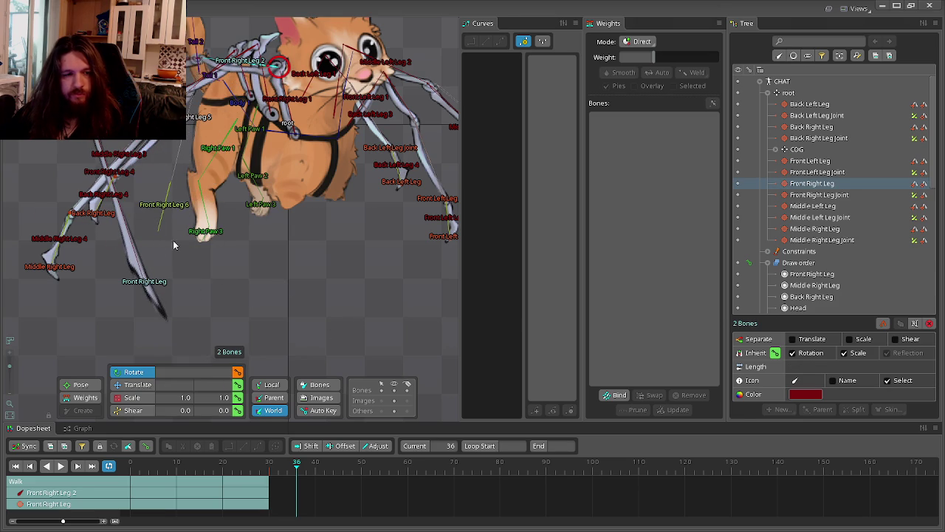
left_click(148, 285)
left_click(132, 384)
left_click_drag(292, 349, 196, 181)
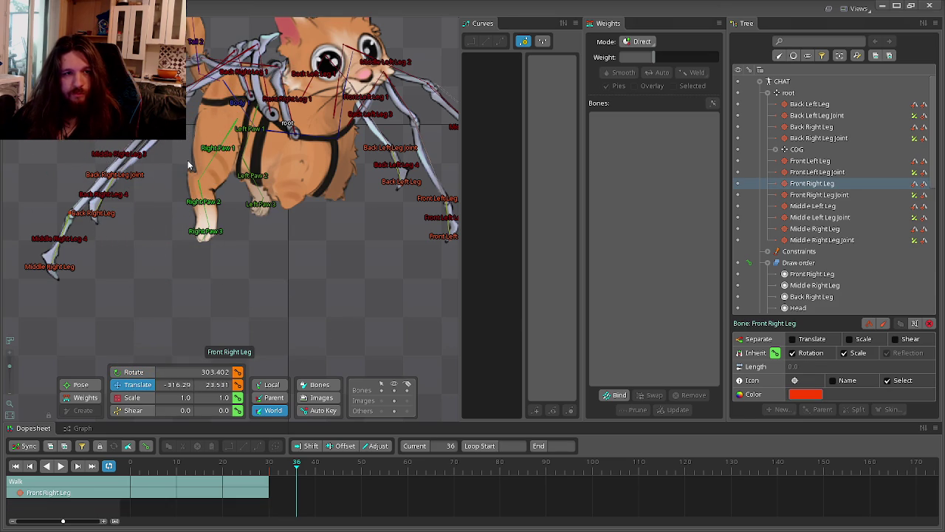
left_click_drag(172, 219, 246, 294)
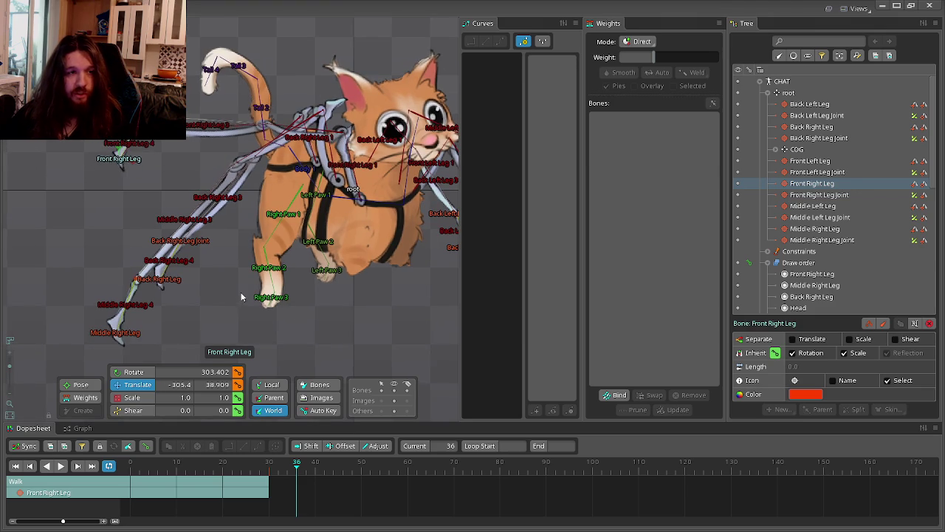
Key Front Right Leg and Front Right Leg 2 at frame 36, then undo and discard those keys.
left_click(238, 384)
left_click(237, 371)
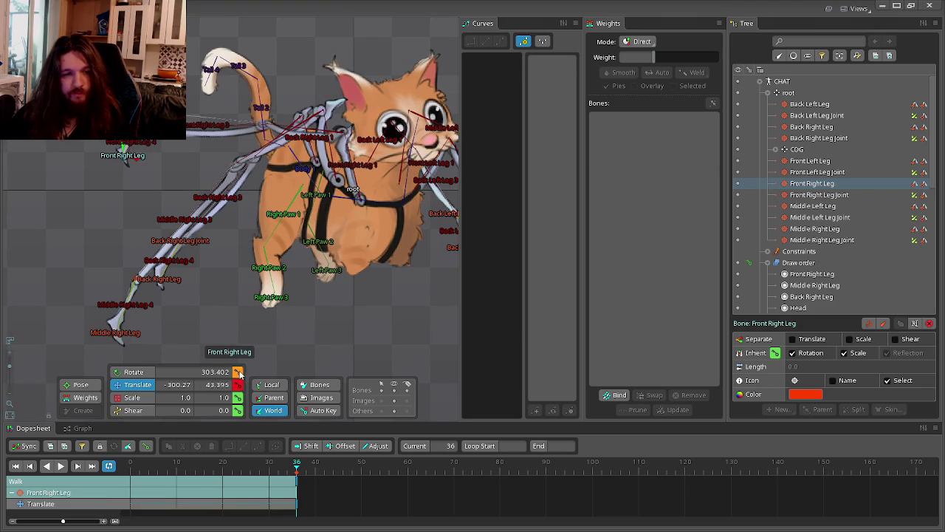
scroll(319, 131, "up", 3)
left_click(319, 131)
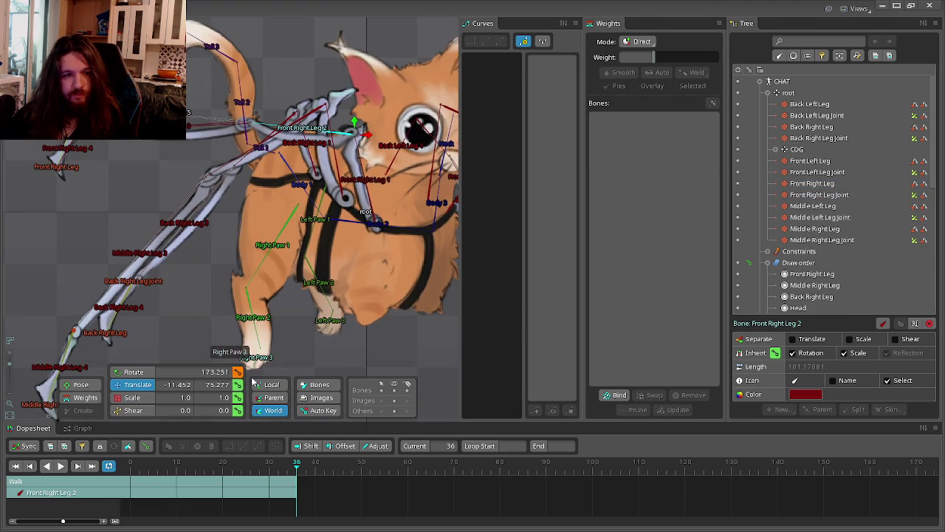
left_click(238, 372)
scroll(296, 294, "down", 2)
scroll(295, 294, "down", 2)
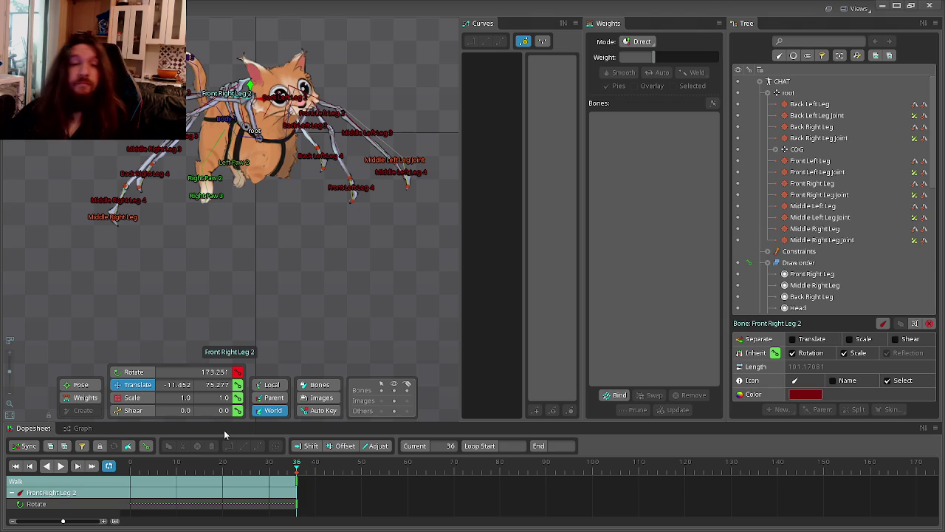
key("ctrl+z")
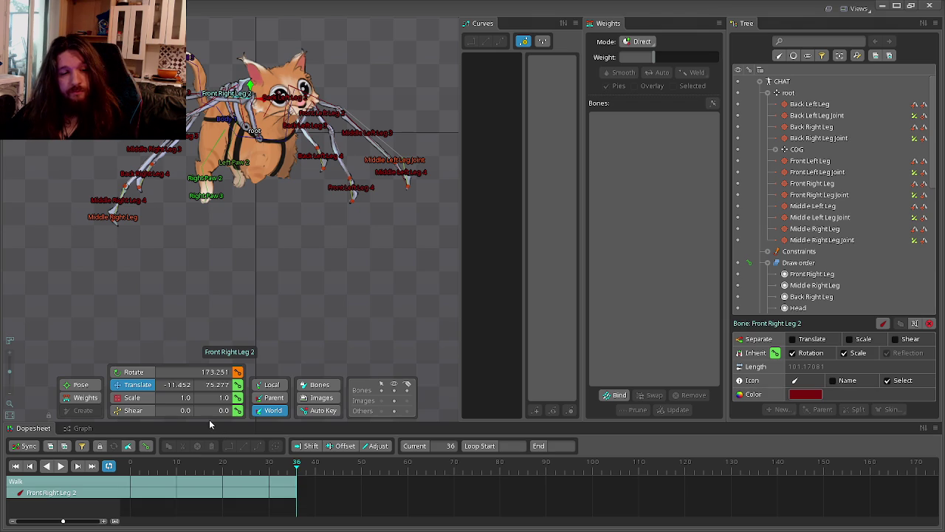
left_click(134, 188)
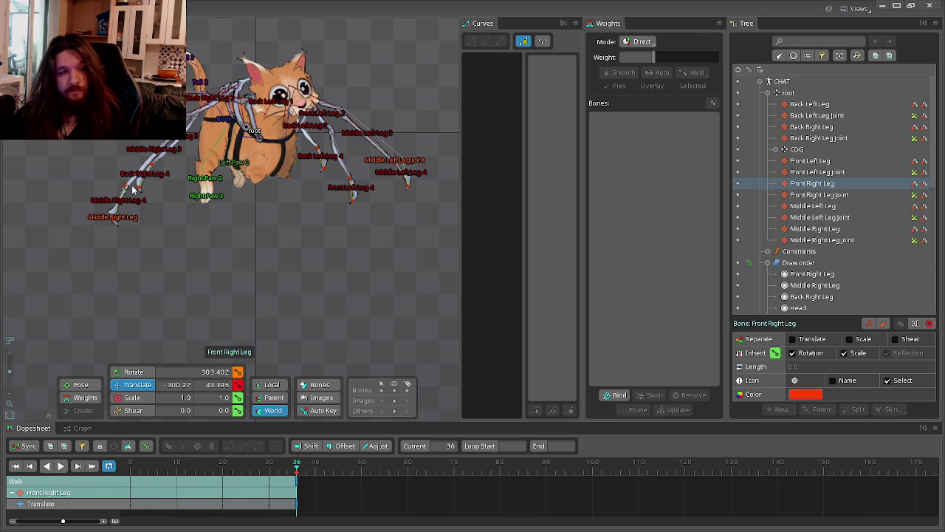
left_click(183, 447)
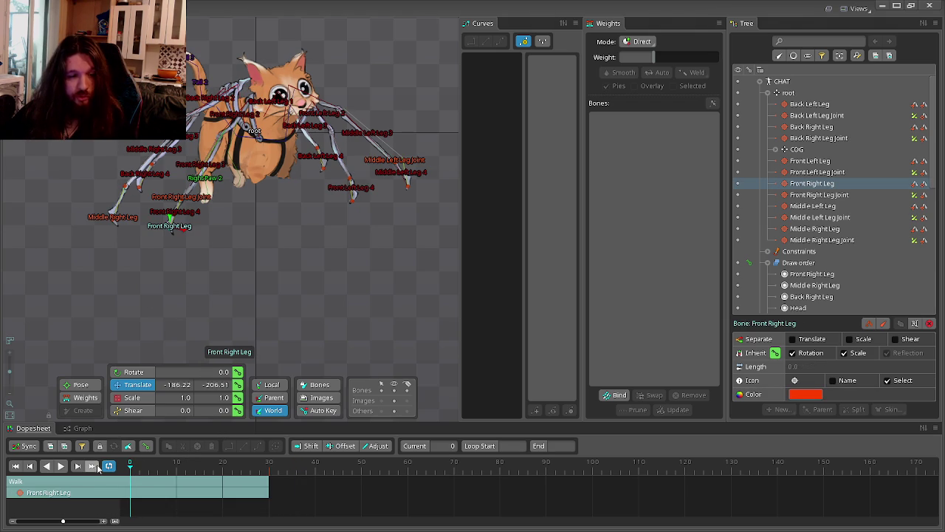
Clear the selection and preview the Walk animation around frames 29-30.
key("Escape")
left_click_drag(178, 472, 297, 484)
left_click(269, 476)
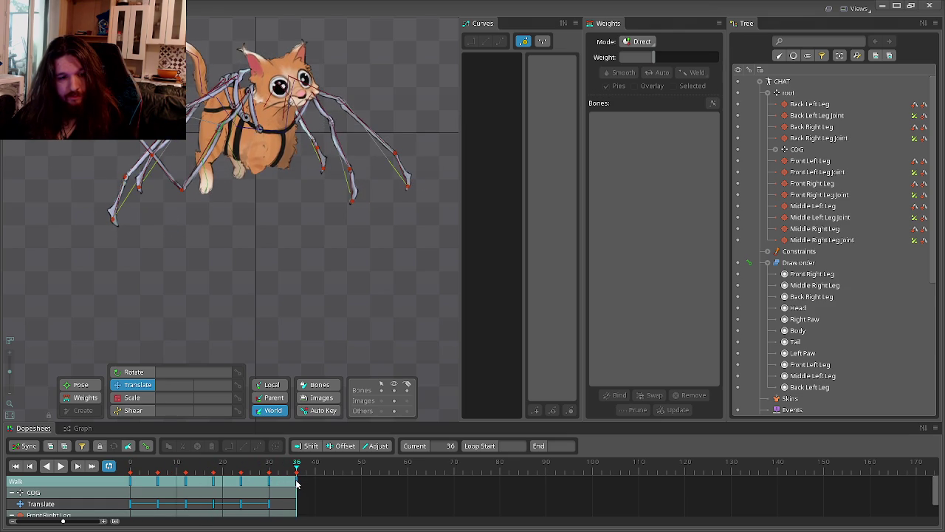
scroll(221, 281, "up", 3)
left_click(217, 273)
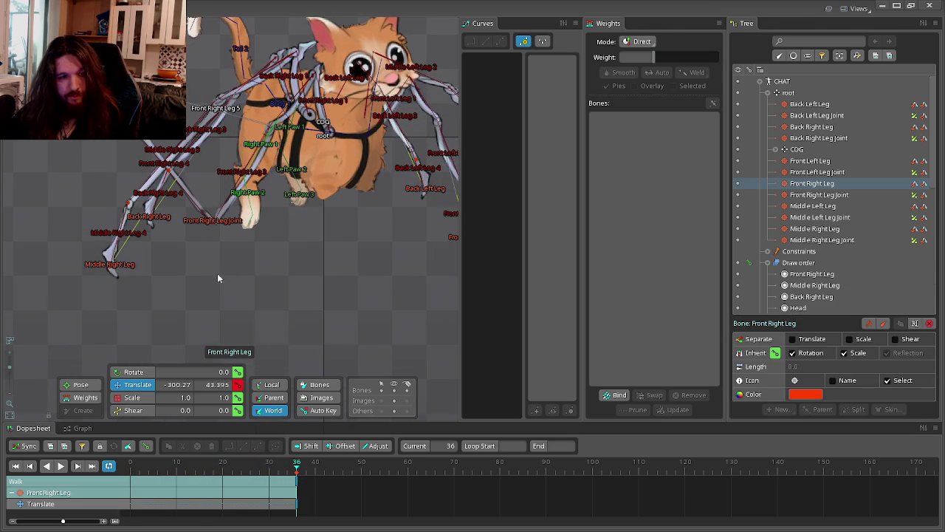
key("Escape")
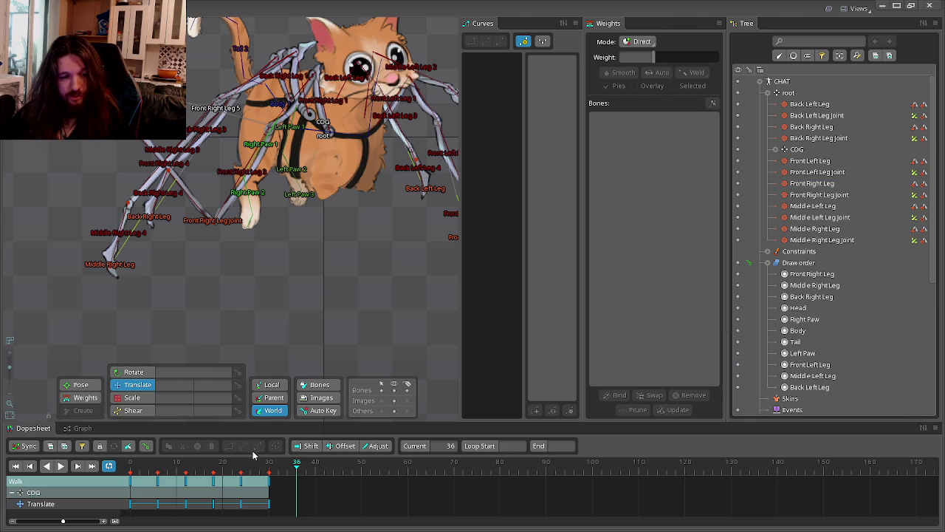
left_click(269, 469)
left_click(60, 466)
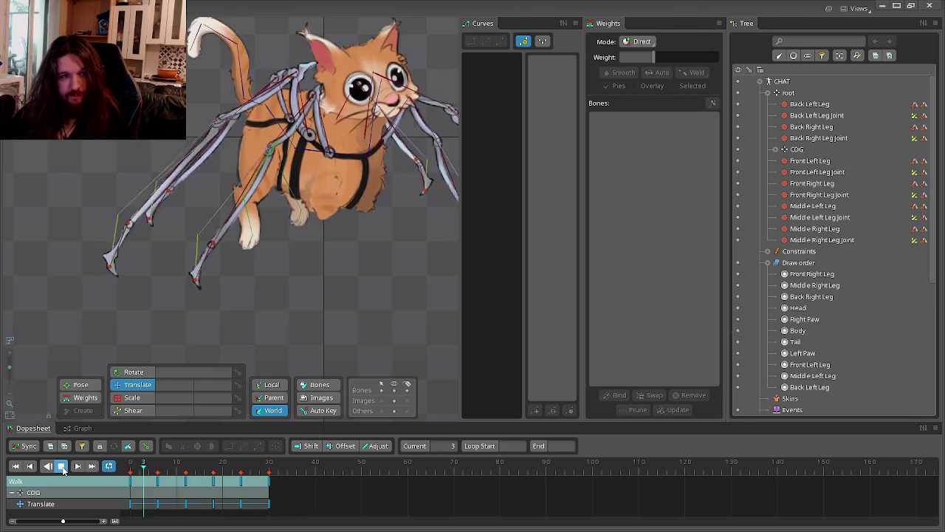
left_click_drag(232, 467, 283, 470)
Key the COG at Y 0 on frame 36, then replay Walk from frame 0.
left_click(797, 149)
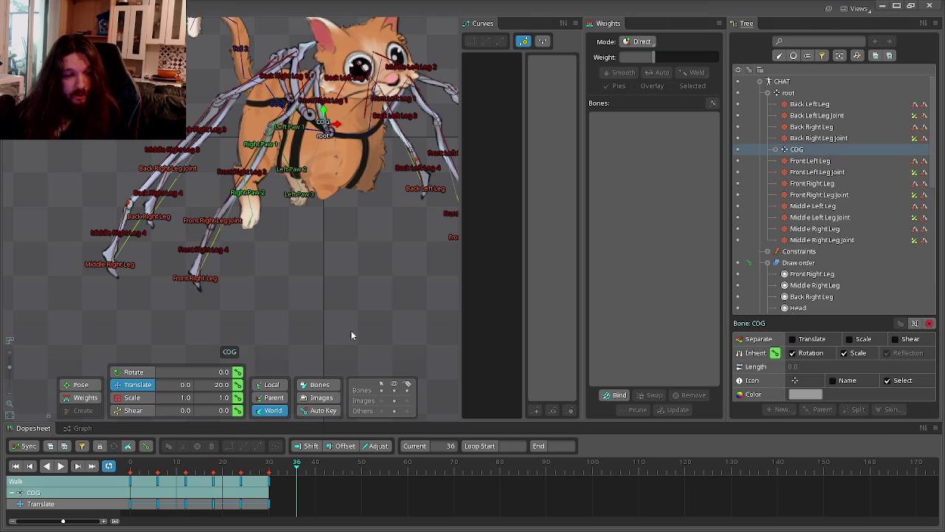
type("0")
key("Return")
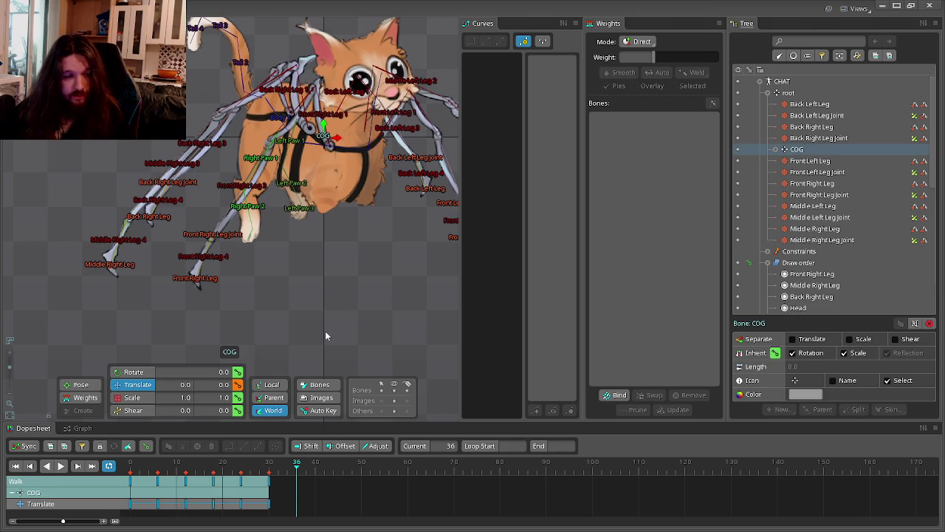
left_click(237, 385)
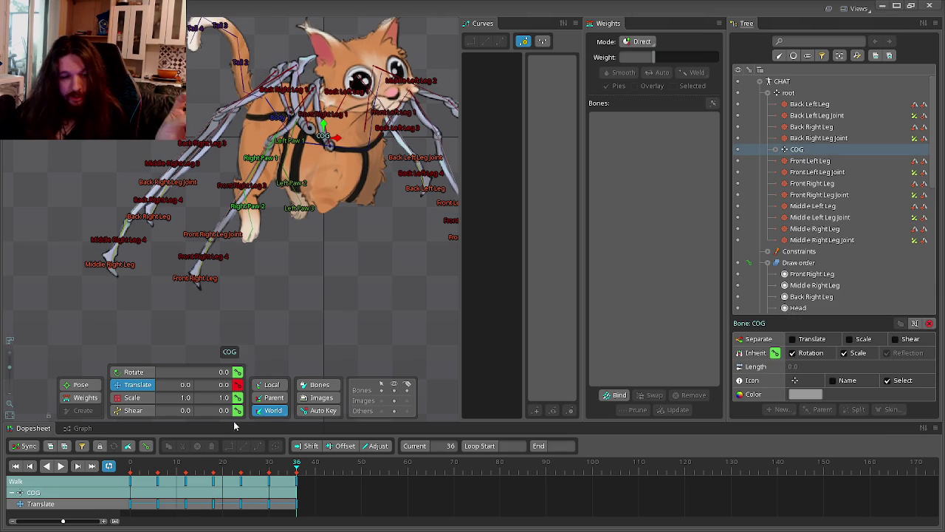
left_click_drag(226, 463, 127, 462)
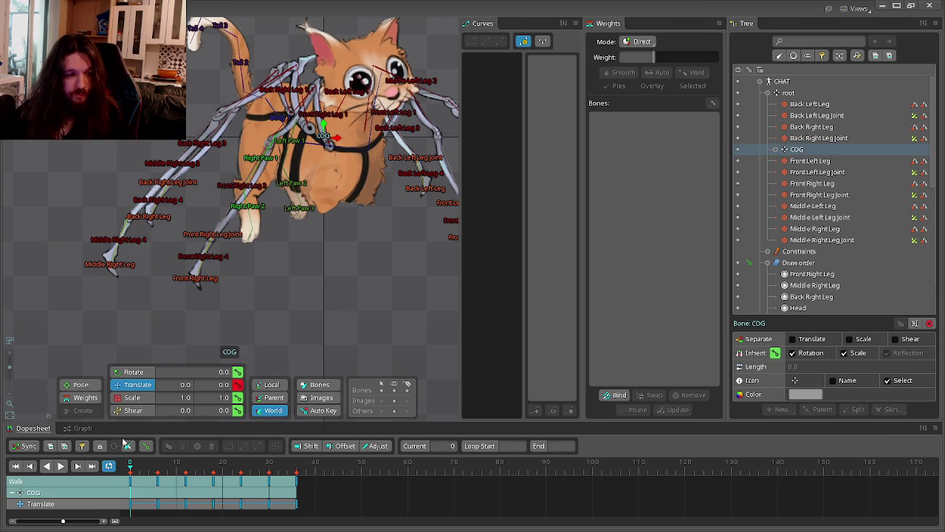
left_click(62, 466)
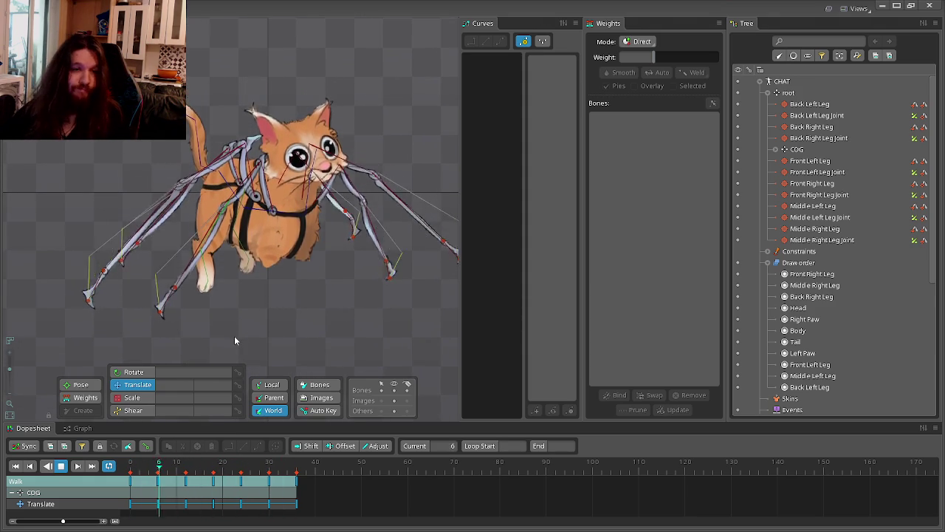
Stop at frame 0, save the project, and rotate Front Right Leg 2 upward.
left_click(131, 465)
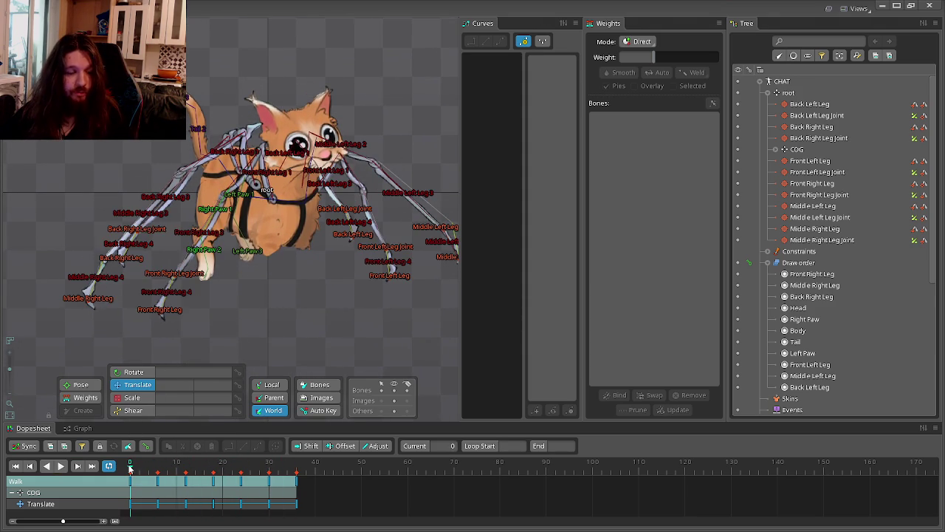
scroll(118, 310, "up", 2)
left_click(182, 319)
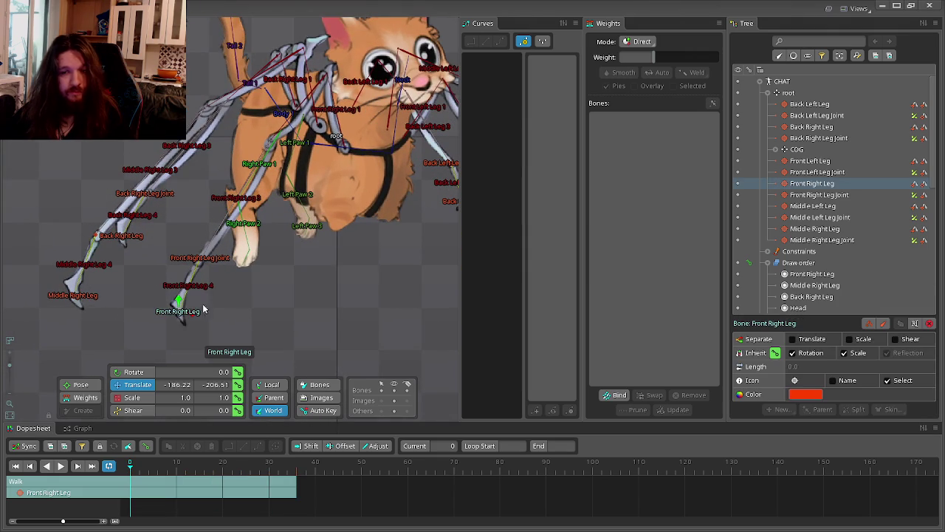
key("ctrl+s")
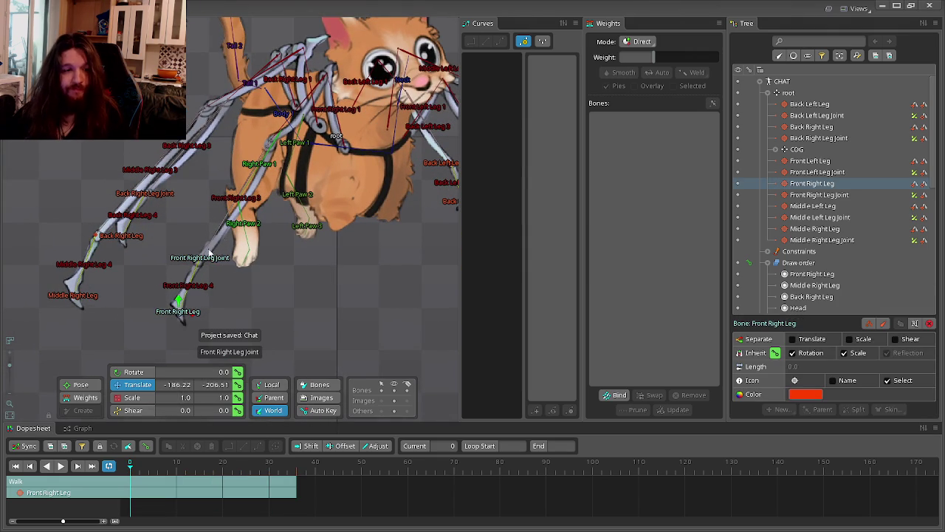
left_click(270, 139)
key("c")
left_click_drag(344, 312, 272, 282)
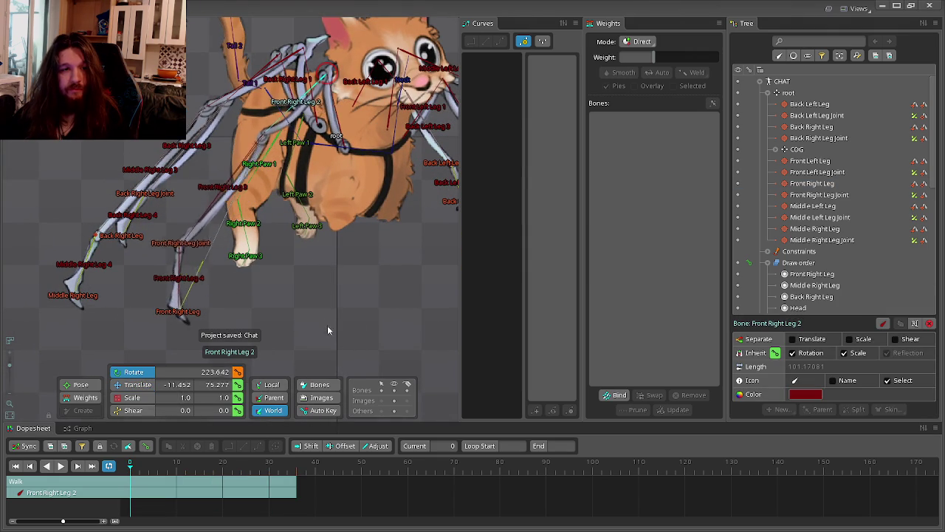
Move the Front Right Leg target up-left and readjust Front Right Leg 2's rotation.
left_click(181, 316)
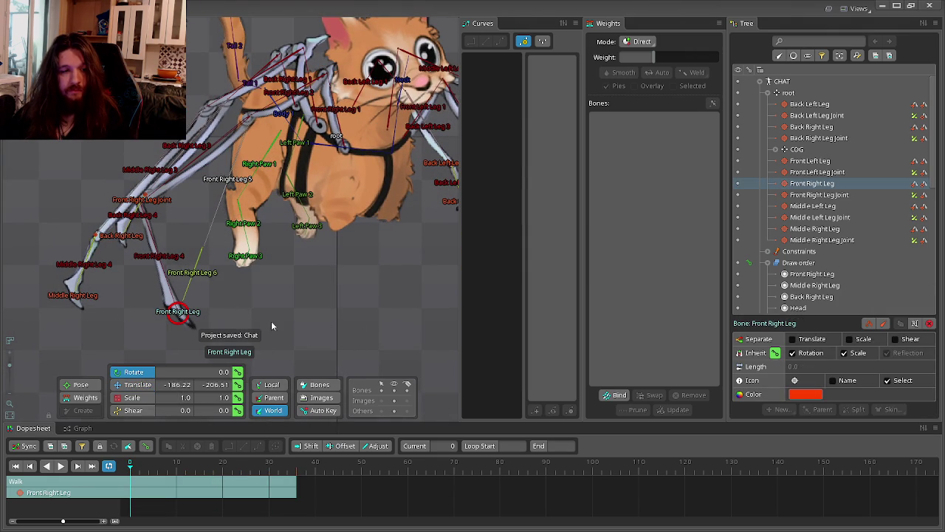
key("v")
left_click_drag(324, 341, 272, 275)
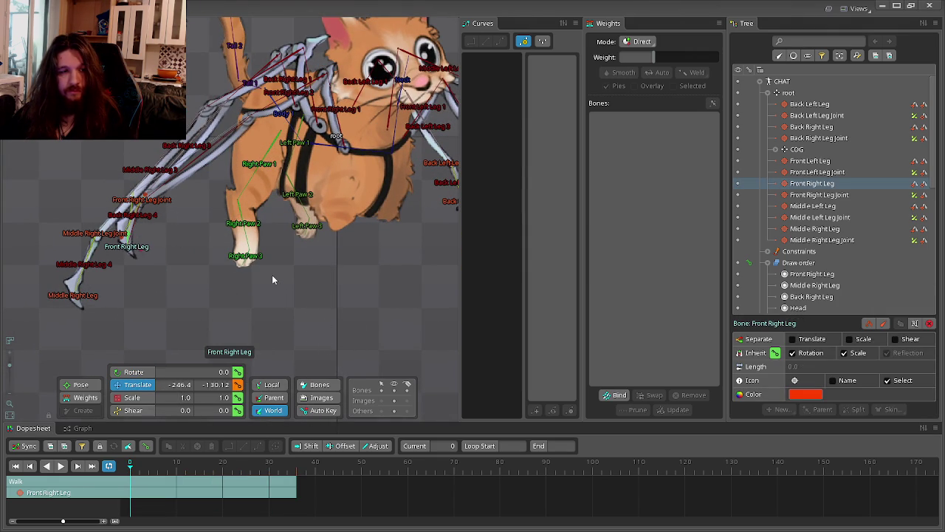
left_click(297, 94)
key("c")
mouse_move(351, 310)
left_mouse_down()
mouse_move(294, 277)
mouse_move(262, 273)
left_mouse_up()
Move the Front Right Leg target further up-left and key its translate.
left_click(237, 372)
left_click(189, 273)
key("v")
mouse_move(189, 273)
left_mouse_down()
mouse_move(217, 141)
mouse_move(233, 132)
left_mouse_up()
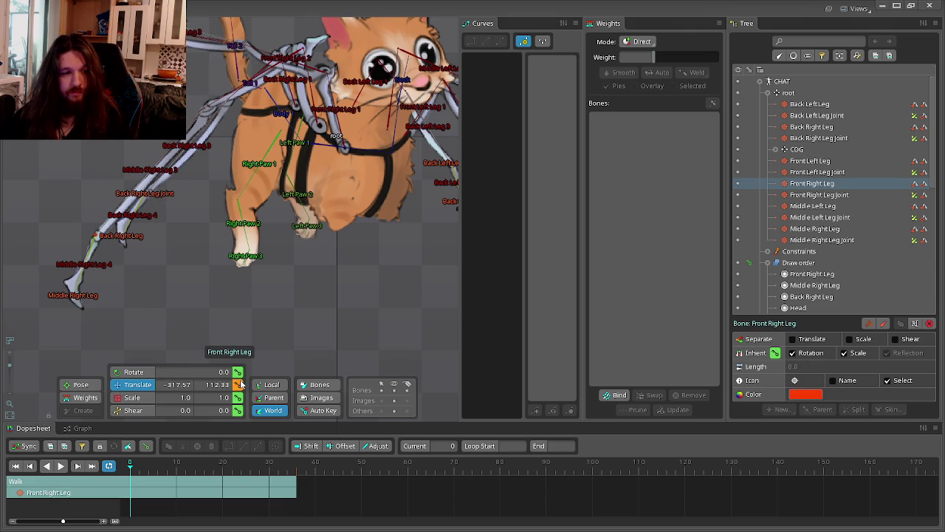
left_click(238, 384)
Scrub the Walk animation to frame 3 and reselect the Front Right Leg target.
scroll(275, 342, "down", 3)
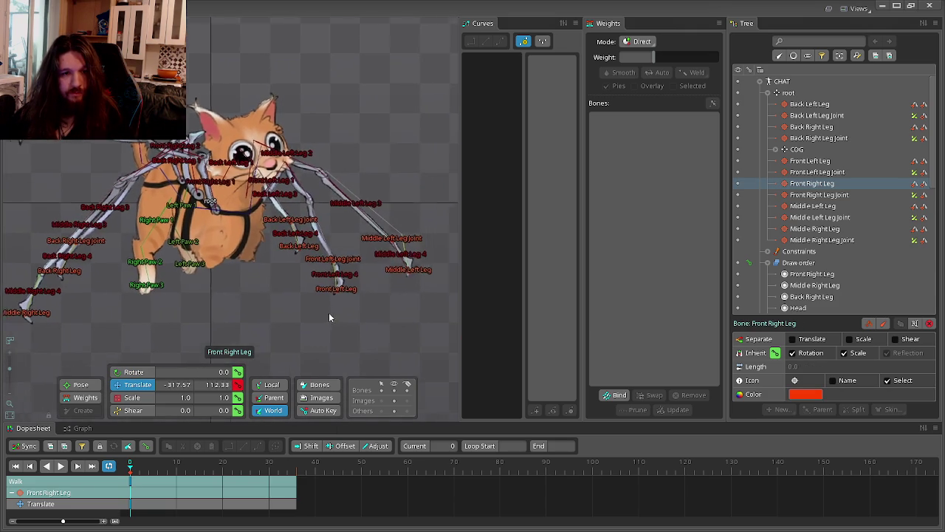
left_click(210, 314)
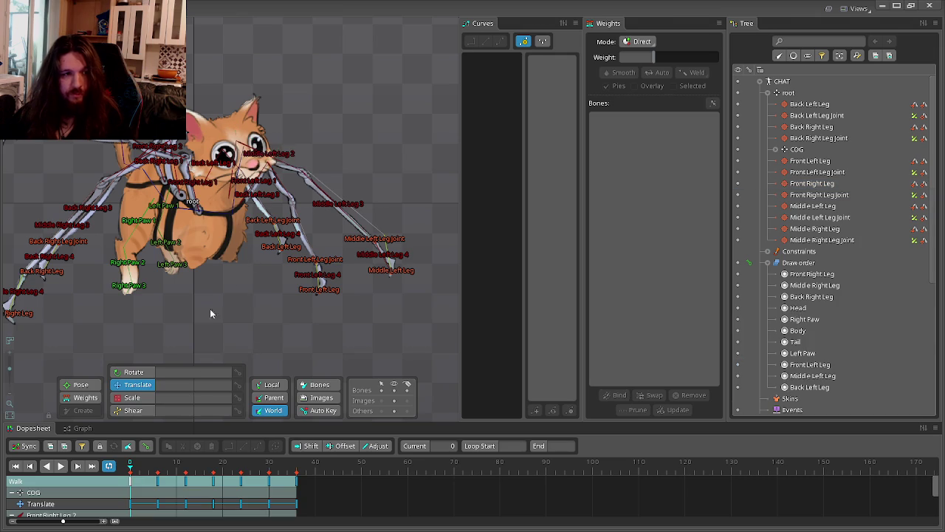
left_click_drag(211, 314, 207, 350)
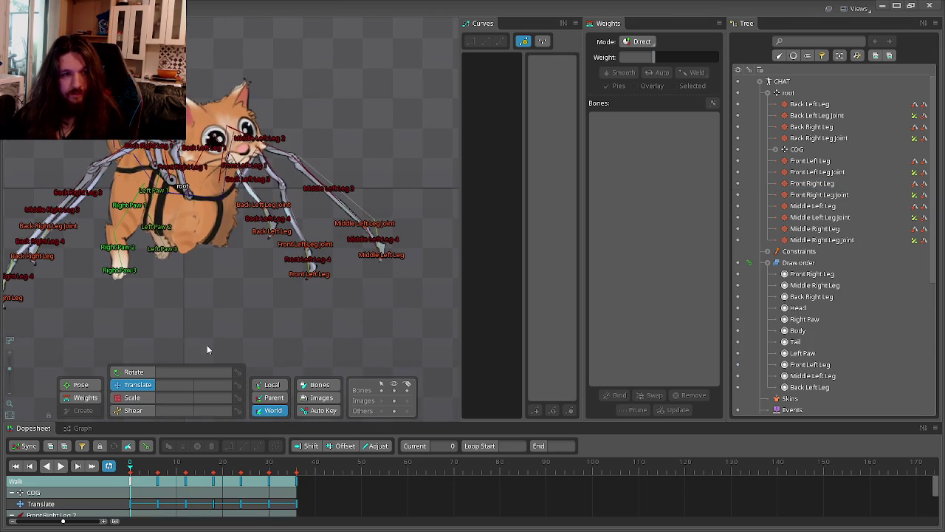
scroll(241, 343, "up", 2)
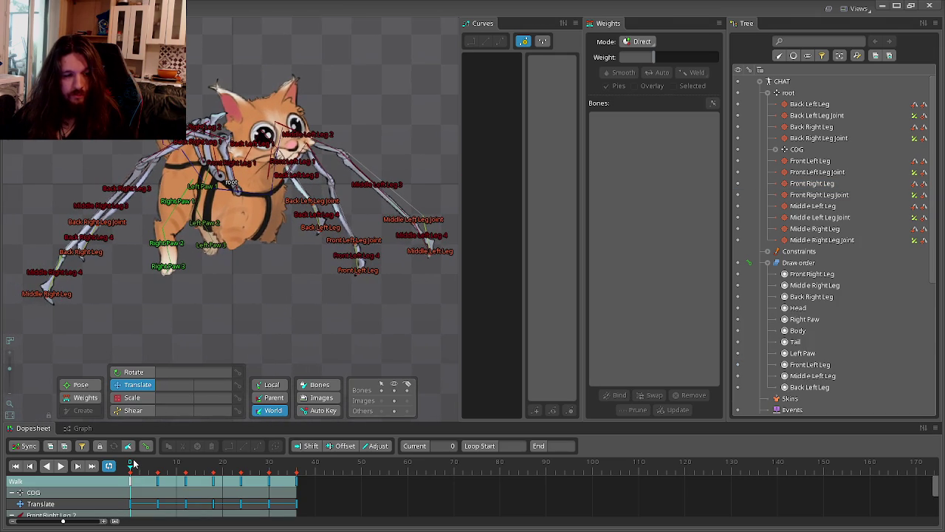
mouse_move(133, 466)
left_mouse_down()
mouse_move(145, 467)
mouse_move(130, 471)
left_mouse_up()
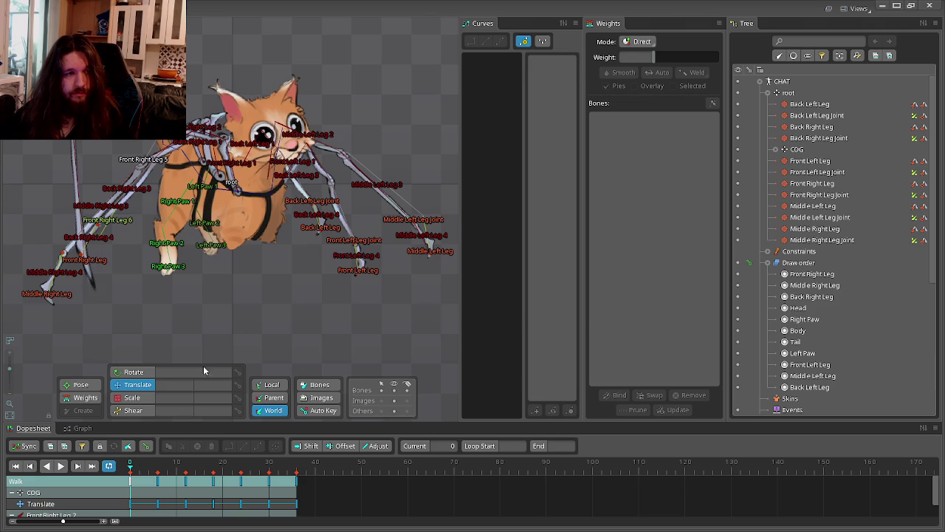
scroll(251, 325, "up", 2)
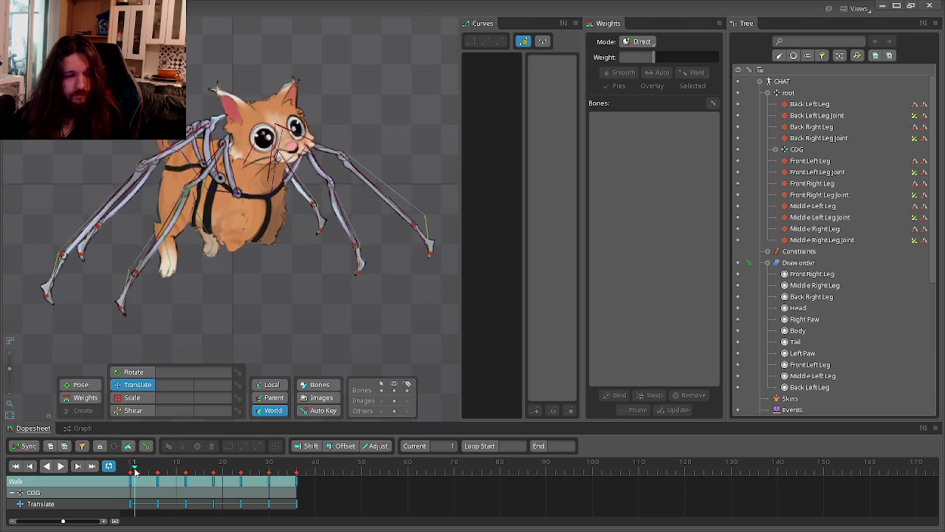
scroll(244, 332, "up", 2)
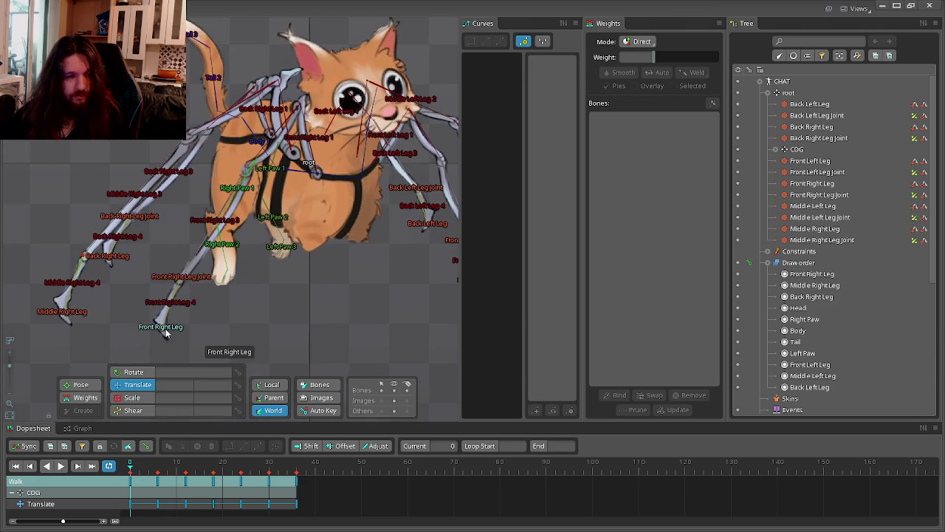
left_click(151, 326)
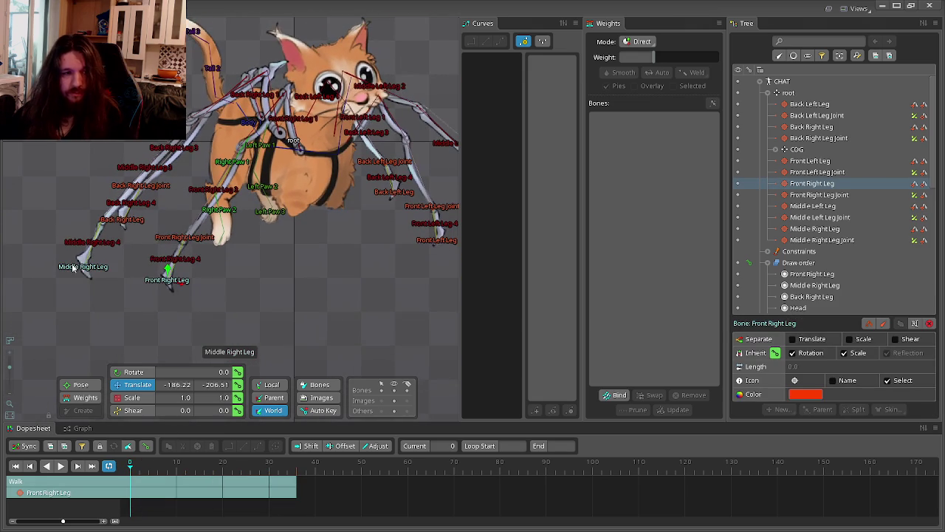
Select all six leg IK targets, right and left.
left_click(83, 270, "ctrl")
left_click(134, 220, "ctrl")
left_click_drag(279, 258, 88, 287)
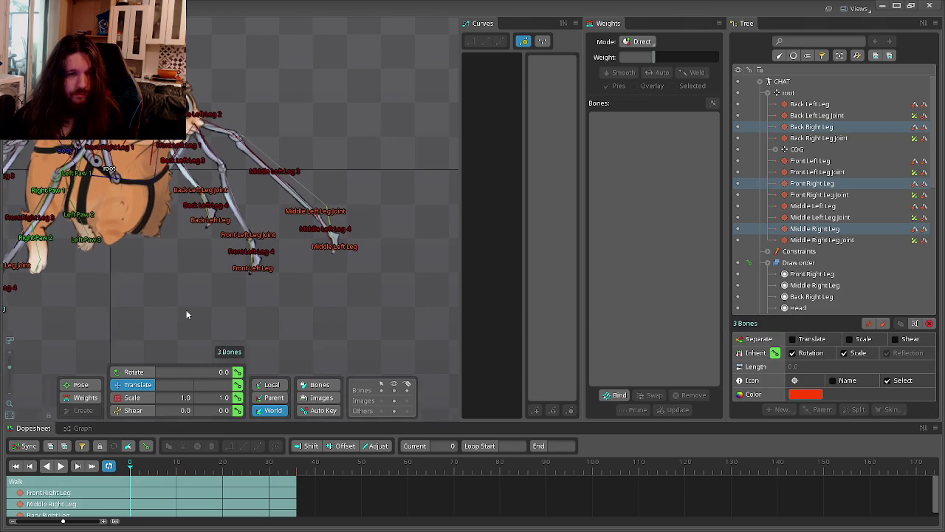
left_click(320, 255, "ctrl")
left_click(251, 272, "ctrl")
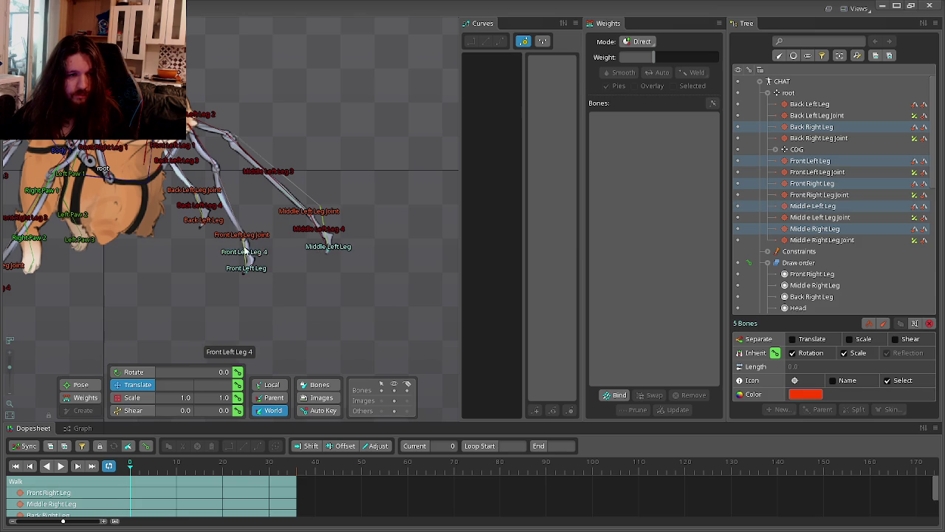
left_click(201, 221, "ctrl")
mouse_move(144, 246)
left_mouse_down()
mouse_move(310, 313)
mouse_move(279, 256)
left_mouse_up()
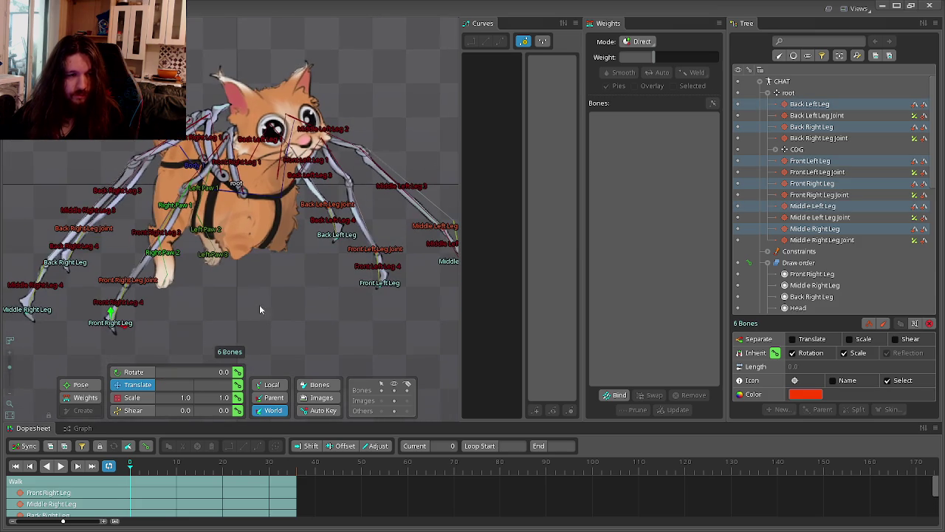
Return the six leg targets to their rest pose and key their translate at frame 0.
left_click(237, 386)
mouse_move(347, 330)
left_mouse_down()
mouse_move(347, 130)
mouse_move(159, 316)
mouse_move(333, 280)
mouse_move(316, 289)
mouse_move(503, 206)
mouse_move(591, 195)
left_mouse_up()
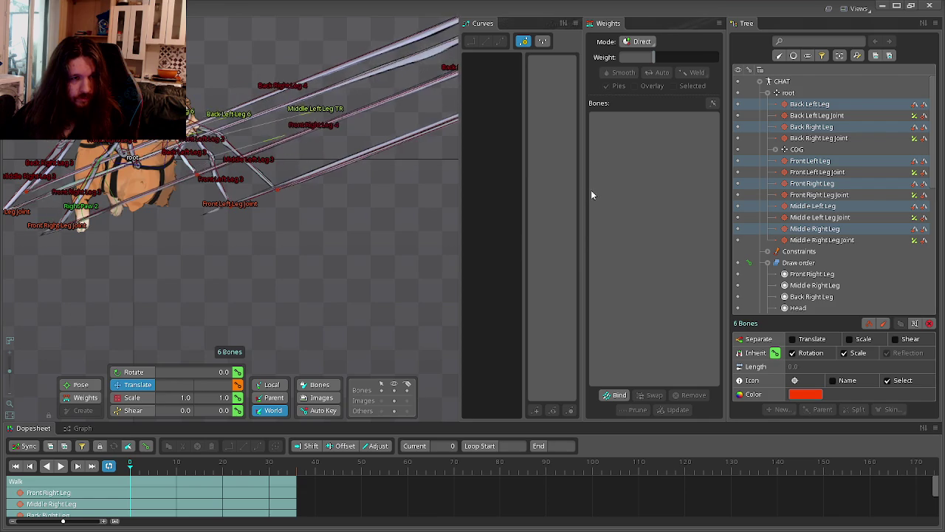
scroll(332, 263, "down", 5)
mouse_move(210, 279)
left_mouse_down()
mouse_move(166, 291)
mouse_move(243, 266)
mouse_move(232, 272)
left_mouse_up()
scroll(232, 272, "up", 1)
scroll(306, 308, "up", 1)
scroll(204, 278, "up", 2)
mouse_move(276, 321)
left_mouse_down()
mouse_move(286, 279)
mouse_move(345, 274)
mouse_move(293, 308)
left_mouse_up()
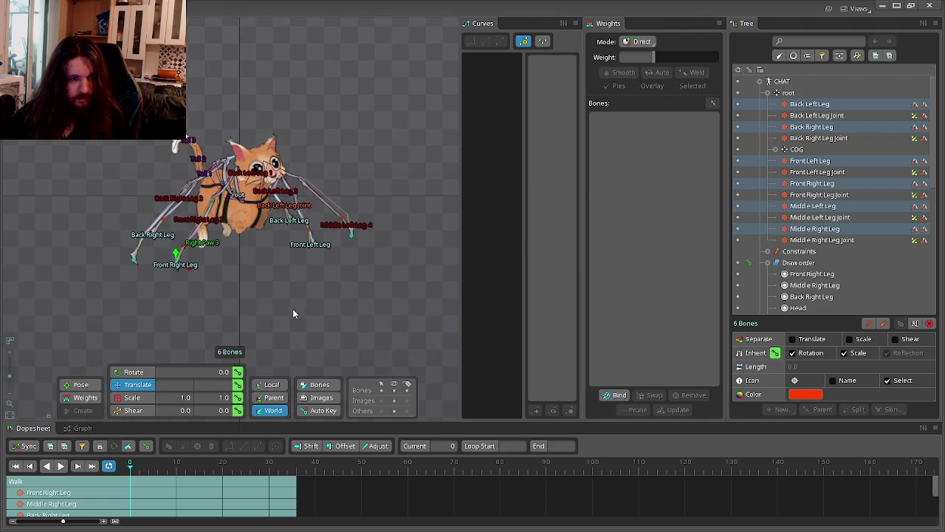
scroll(299, 282, "up", 2)
scroll(304, 280, "up", 1)
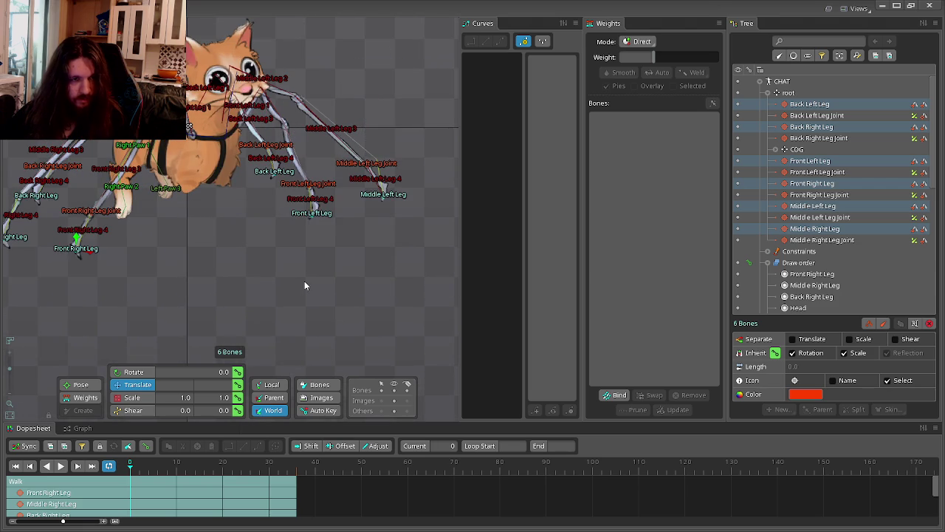
left_click(237, 384)
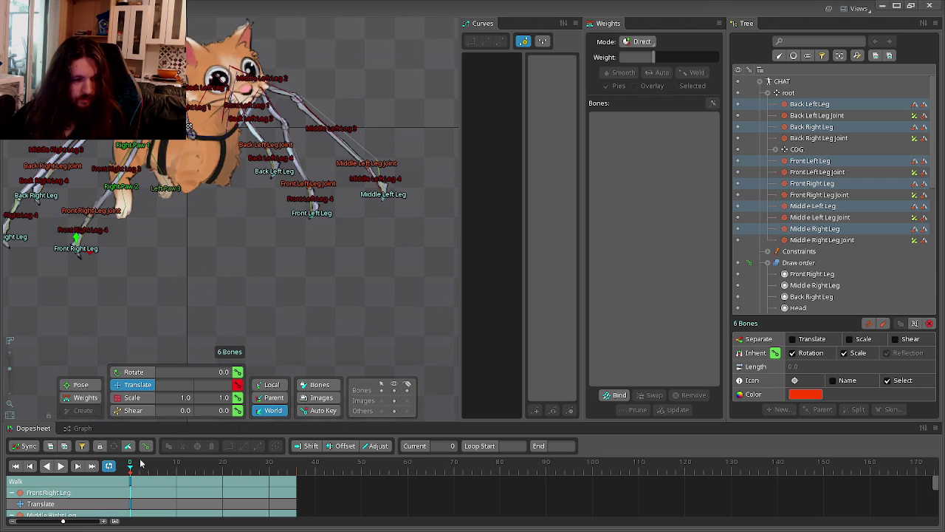
left_click_drag(147, 157, 233, 175)
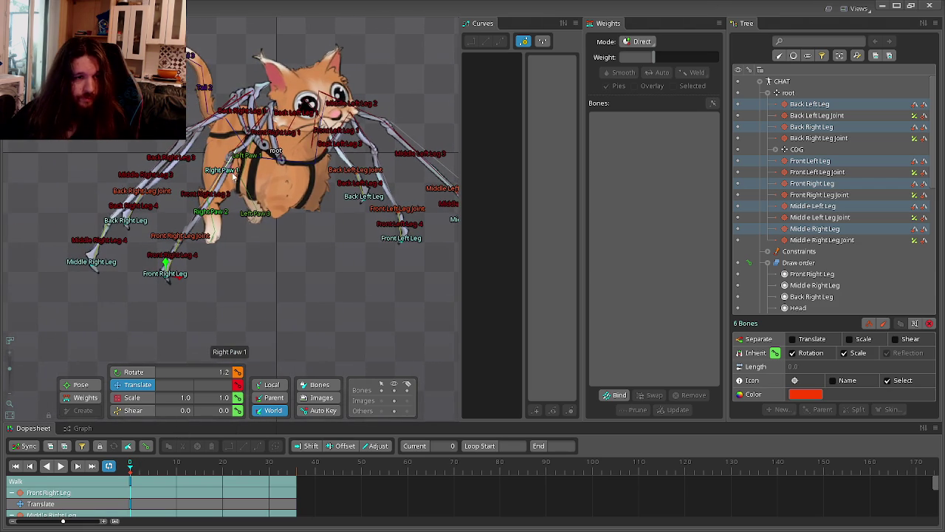
Key the translate of Front Right Leg 2 alone at frame 0.
scroll(229, 171, "up", 1)
scroll(229, 192, "up", 1)
scroll(229, 214, "up", 1)
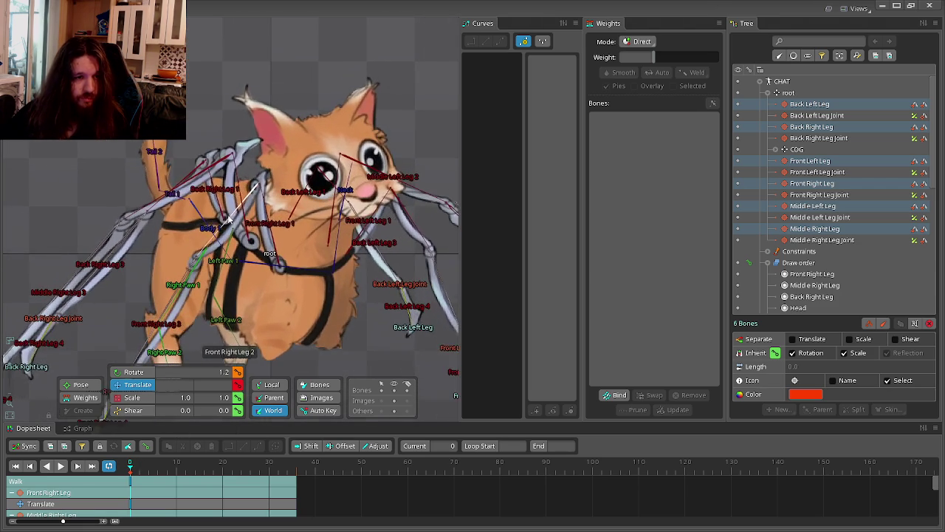
left_click(230, 221)
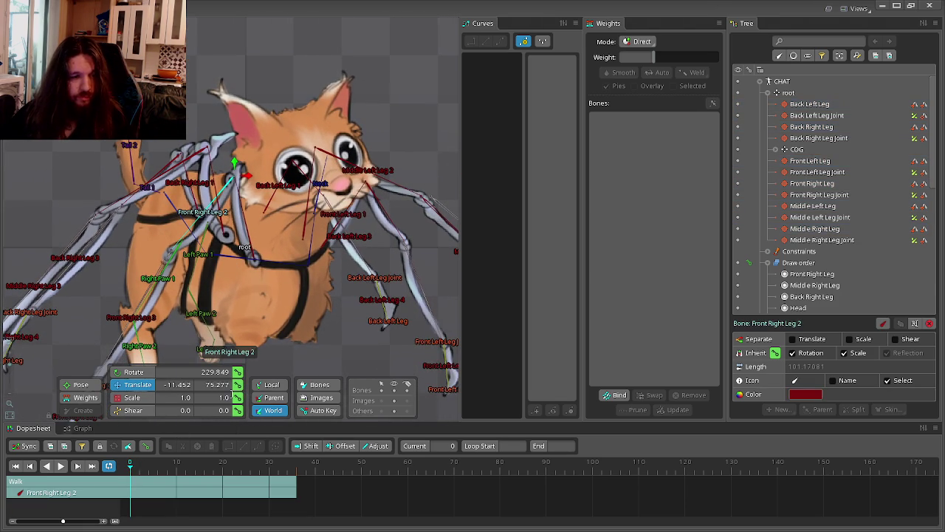
left_click(237, 384)
Move the Walk timeline to frame 6 and switch to rotating bones.
scroll(260, 299, "down", 1)
scroll(241, 298, "down", 1)
scroll(248, 304, "down", 1)
left_click(158, 465)
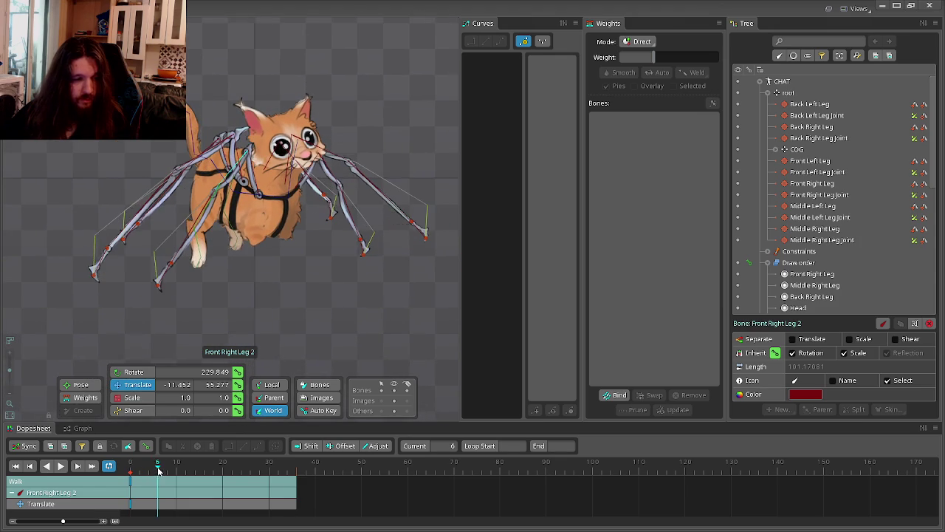
scroll(272, 283, "up", 1)
scroll(258, 299, "up", 1)
key("c")
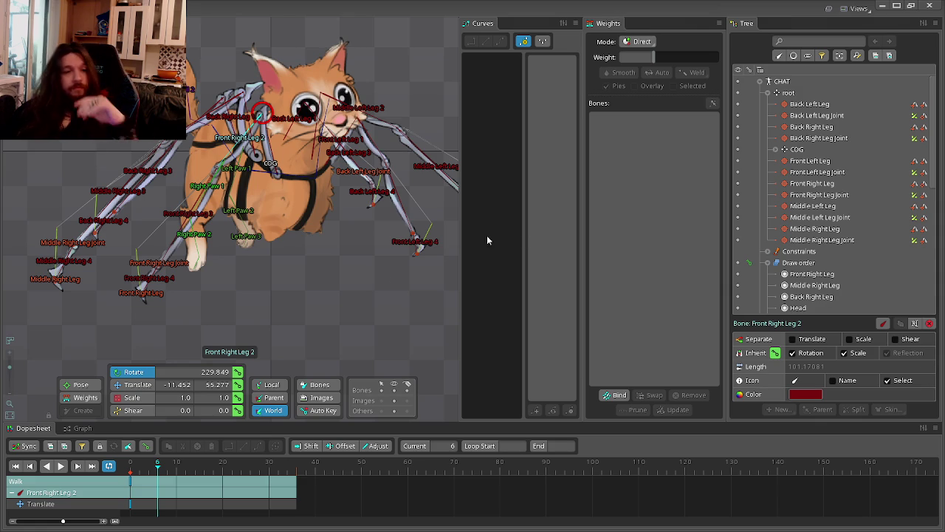
scroll(337, 289, "up", 2)
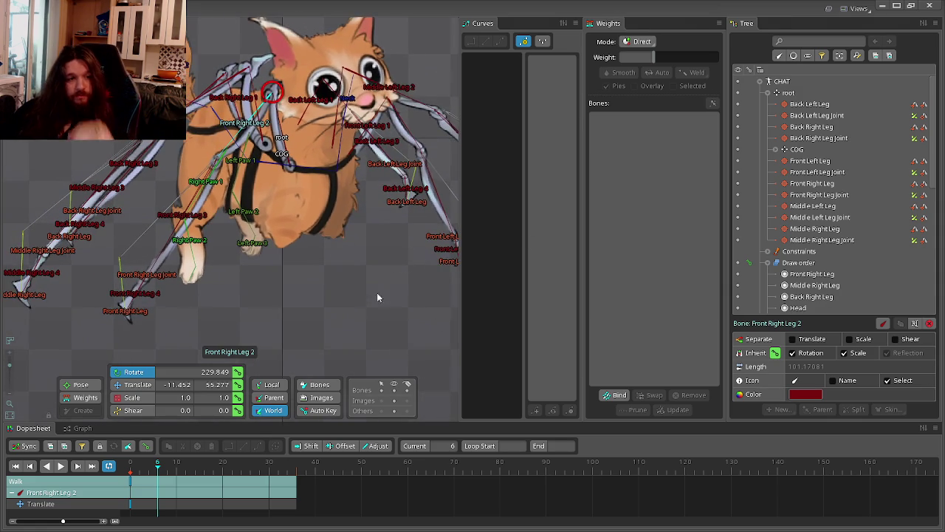
scroll(340, 288, "up", 2)
scroll(369, 279, "up", 1)
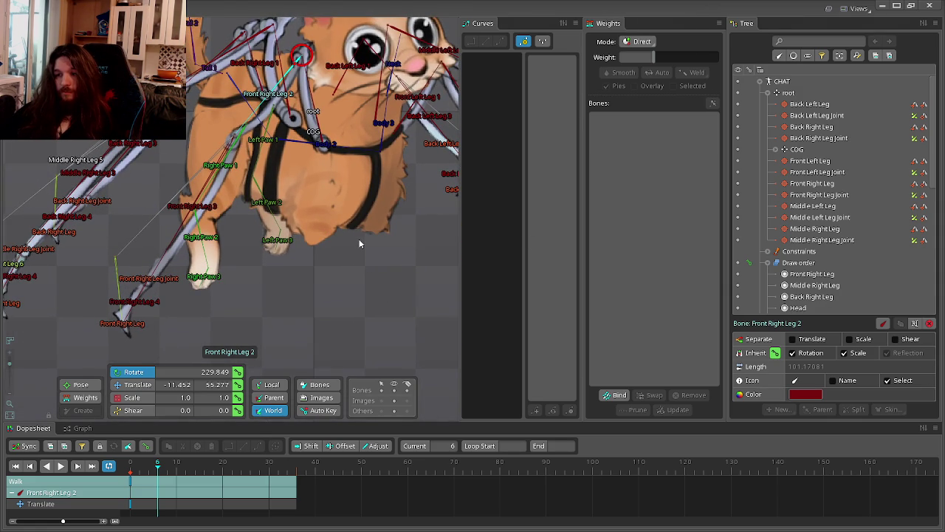
left_click_drag(279, 290, 281, 313)
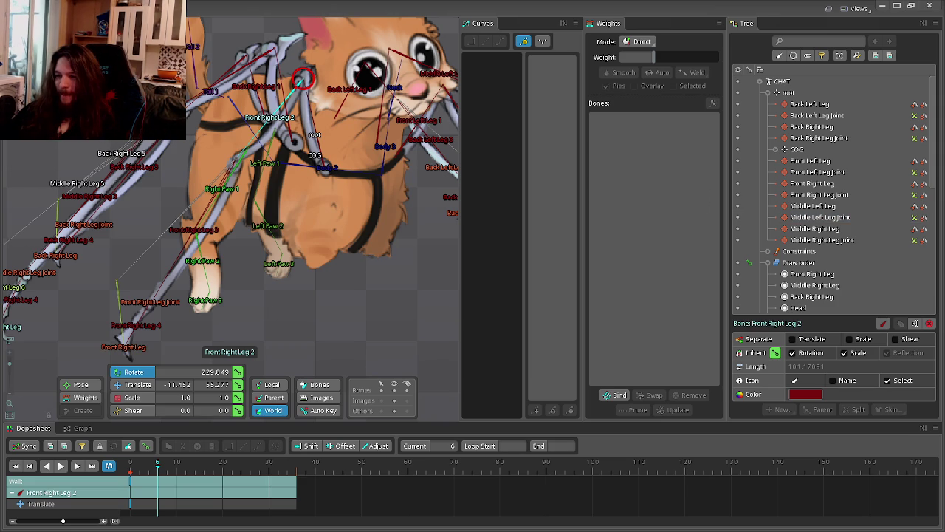
In Discord's Pecking Crow server, search for 'équipe marketing' with the accented é.
key("alt+Tab")
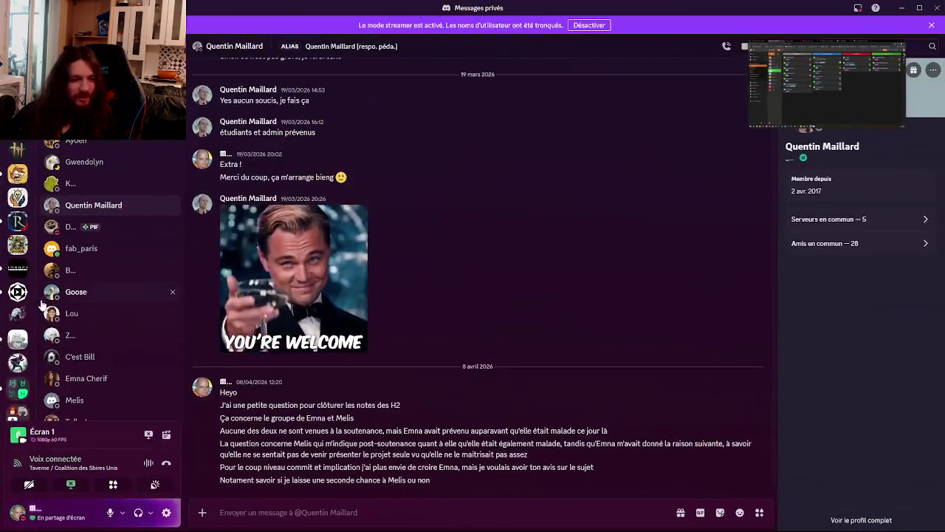
left_click(17, 248)
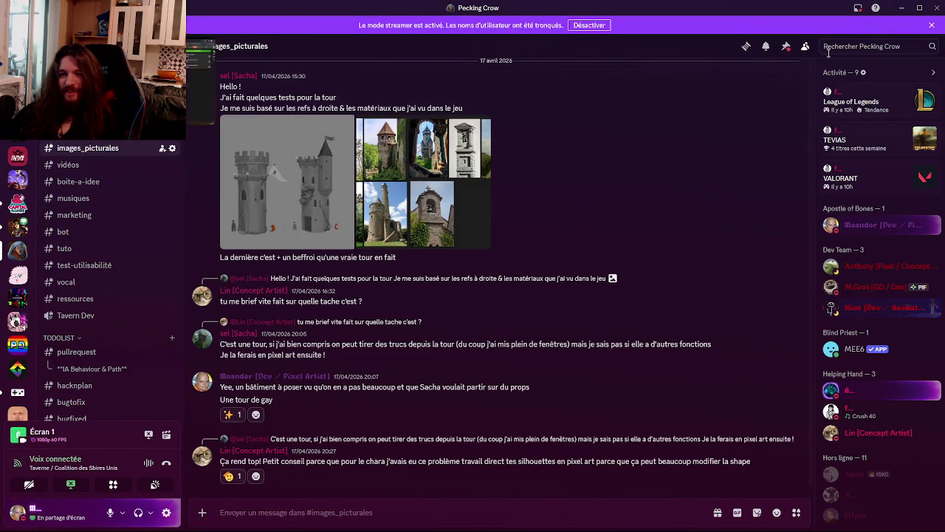
left_click(842, 44)
type("Equipe")
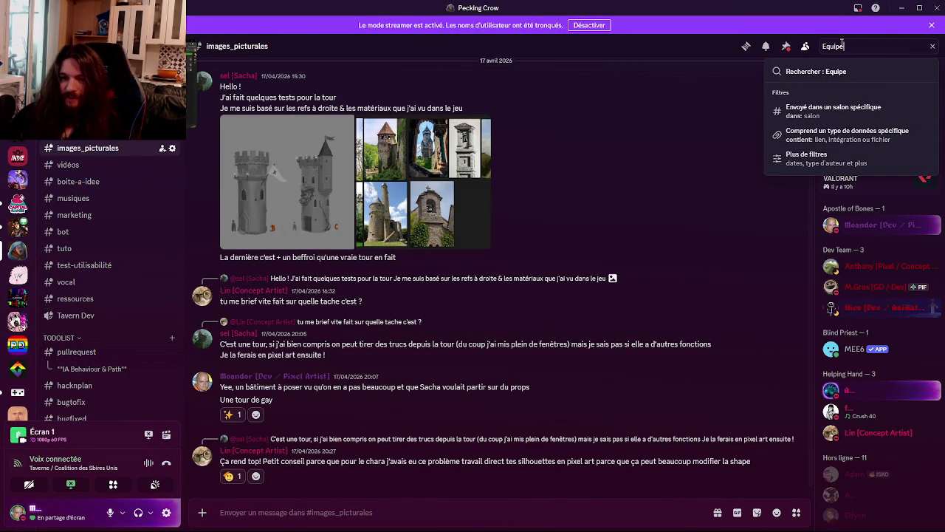
type("g")
key("Return")
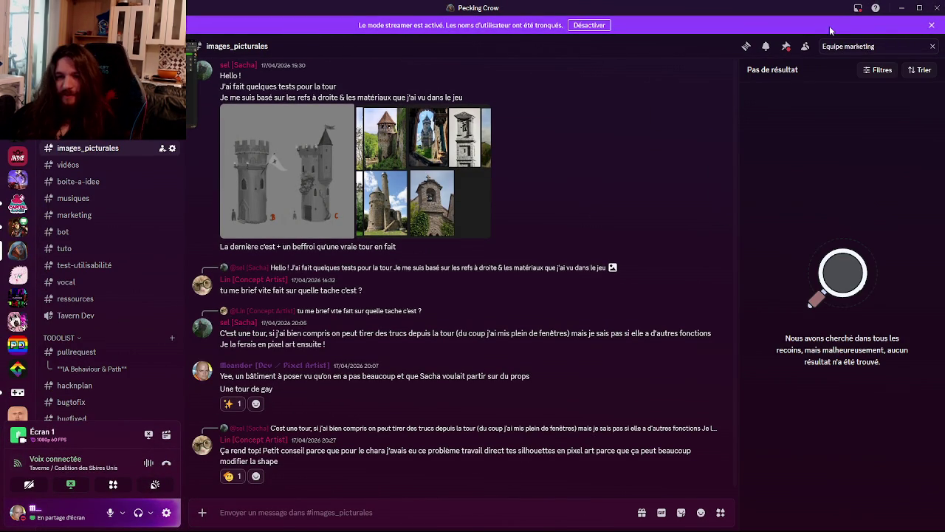
left_click(822, 47)
type("\"")
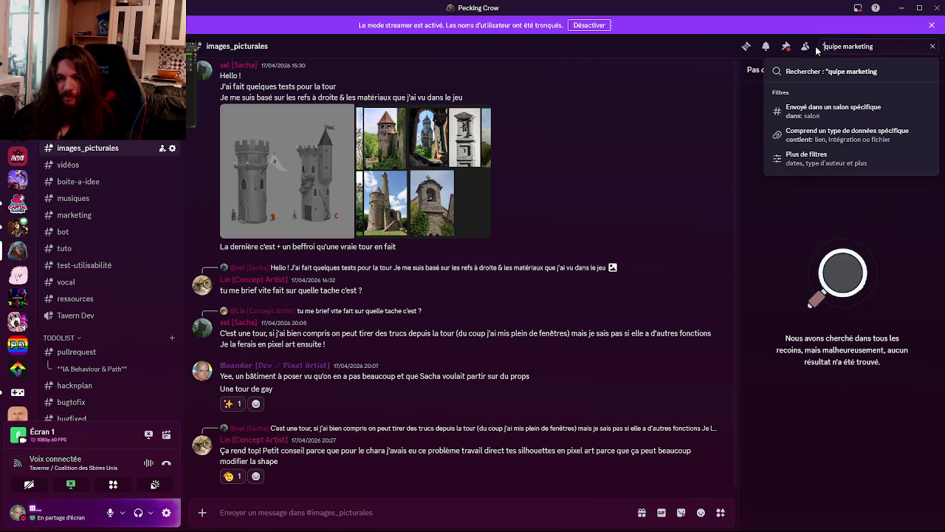
key("Delete")
type("é")
key("Return")
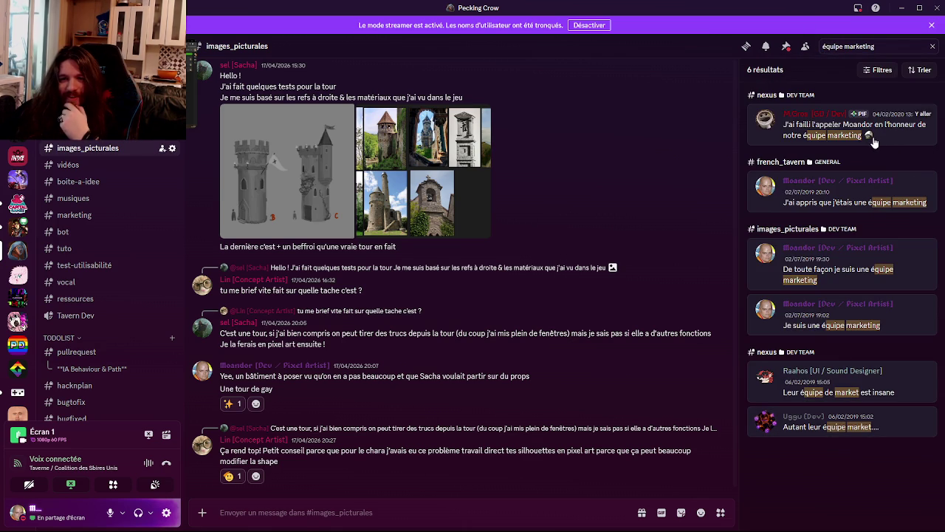
mouse_move(842, 191)
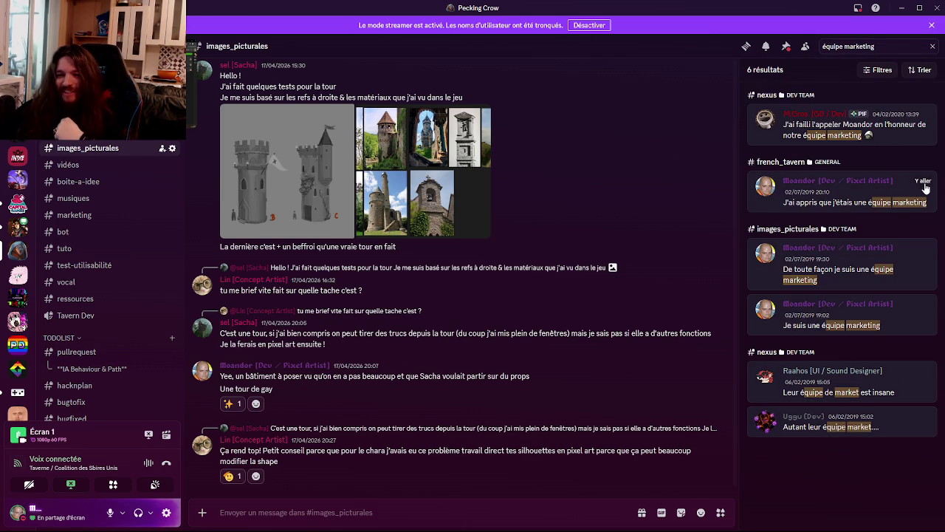
View the #french_tavern search match, then return to the newest messages.
left_click(922, 181)
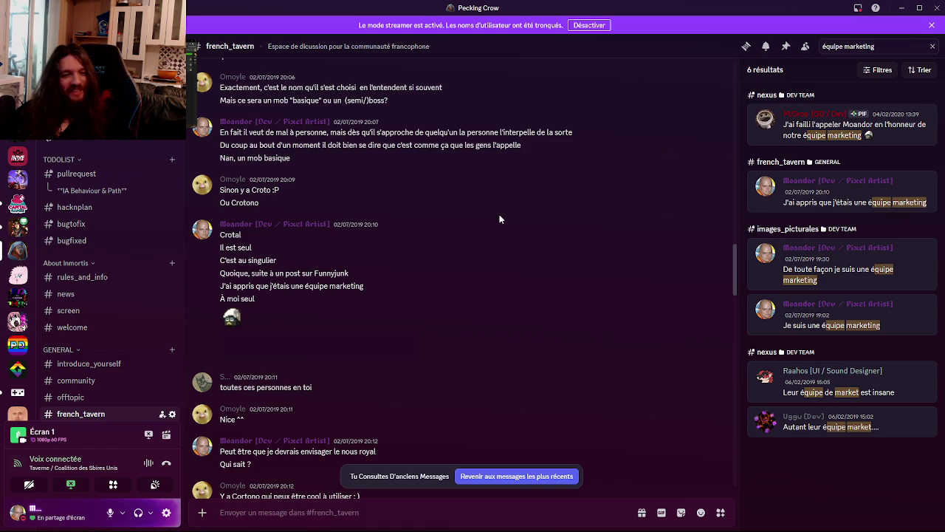
scroll(494, 209, "down", 5)
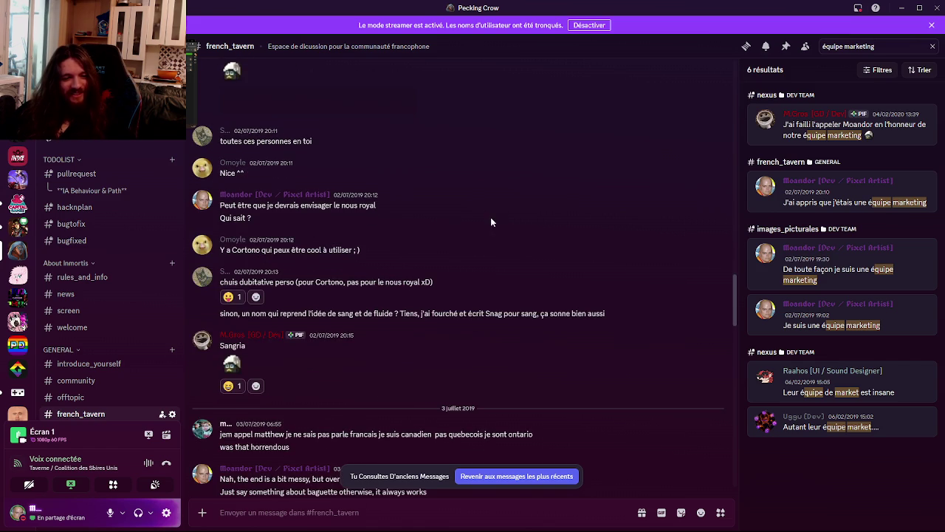
left_click(484, 476)
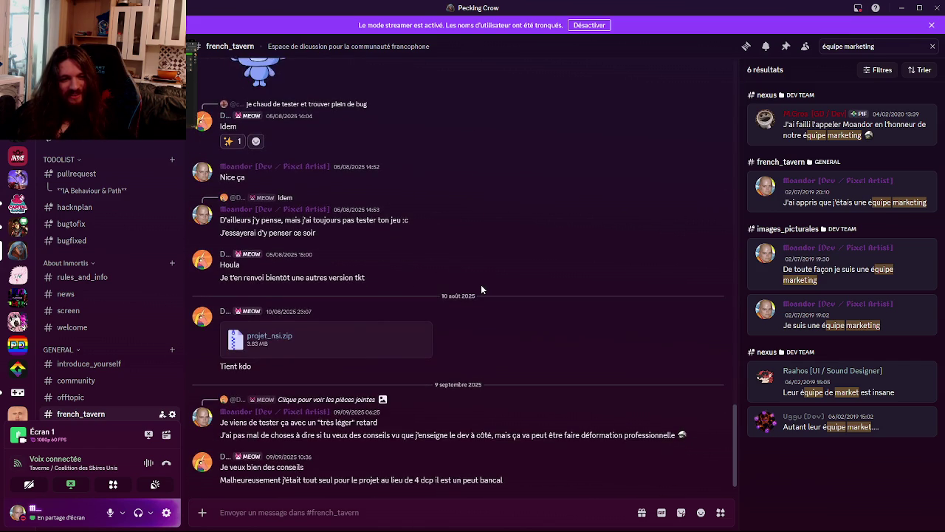
Browse the #french_tavern match again, then open the 2019 match in #images_picturales.
left_click(922, 181)
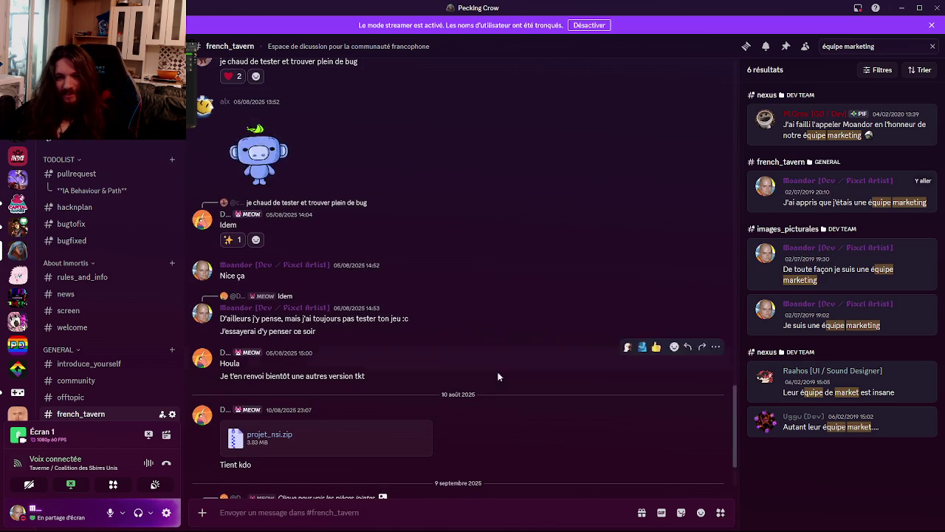
scroll(498, 342, "up", 5)
scroll(488, 330, "up", 4)
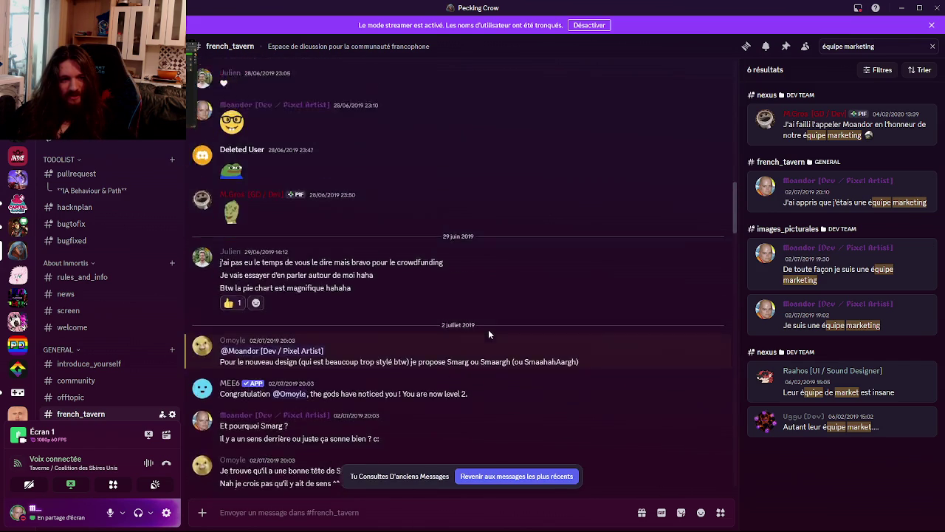
scroll(489, 330, "down", 5)
scroll(488, 312, "down", 5)
scroll(486, 312, "down", 5)
scroll(486, 302, "down", 3)
scroll(487, 303, "up", 5)
scroll(493, 321, "up", 2)
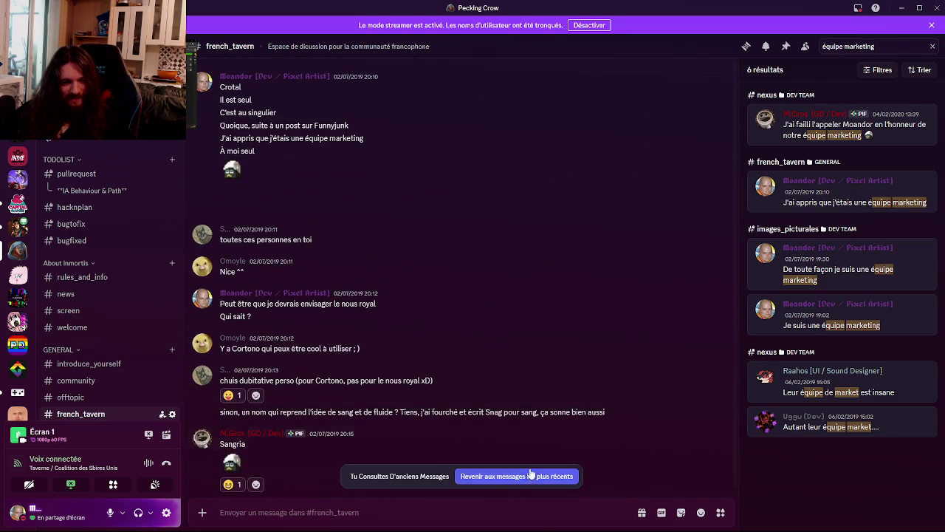
left_click(508, 477)
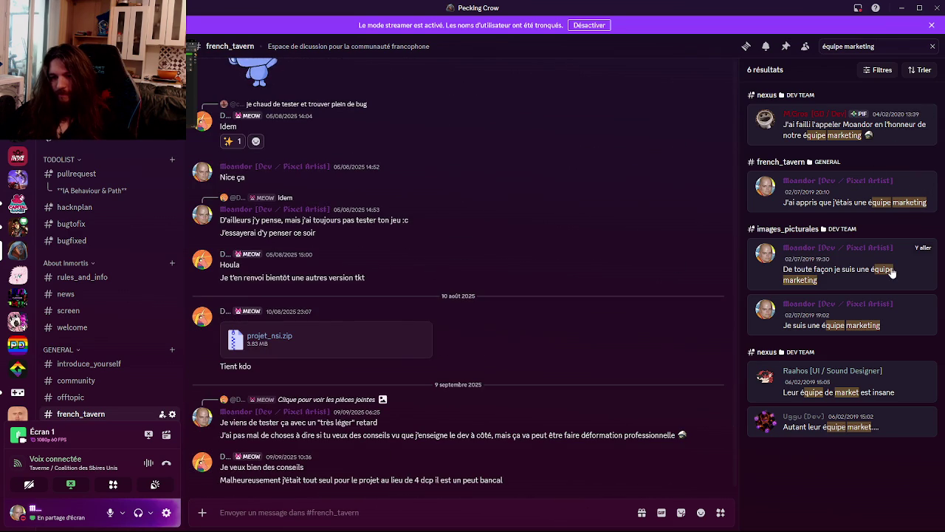
mouse_move(842, 313)
left_click(923, 304)
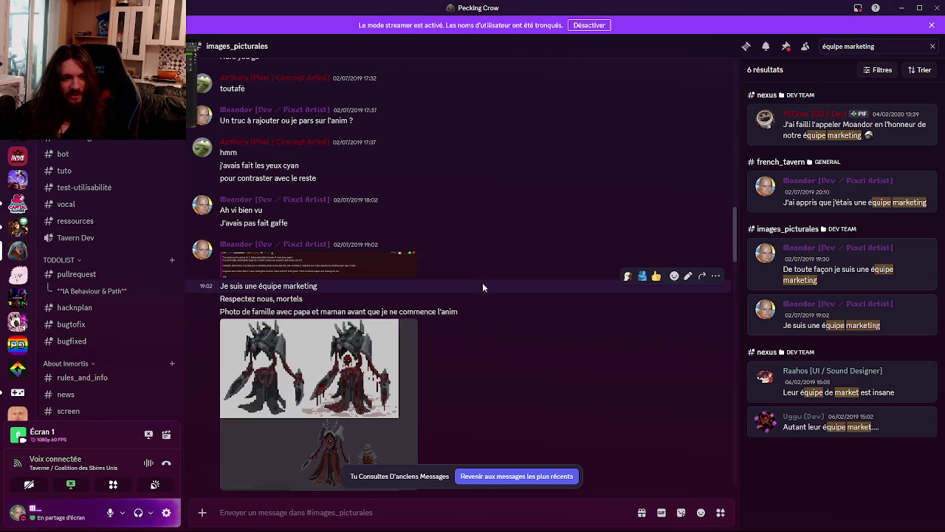
left_click(359, 267)
left_click(230, 240)
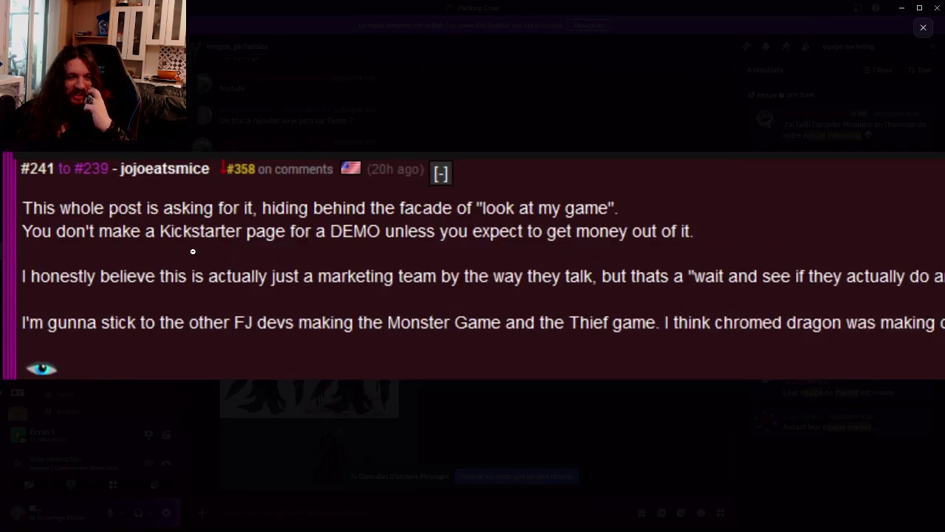
left_click(251, 234)
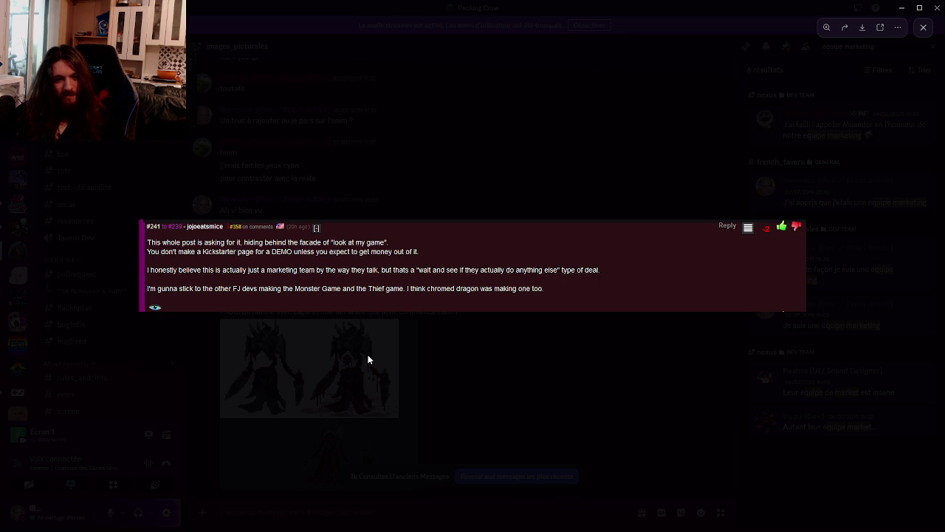
left_click(368, 359)
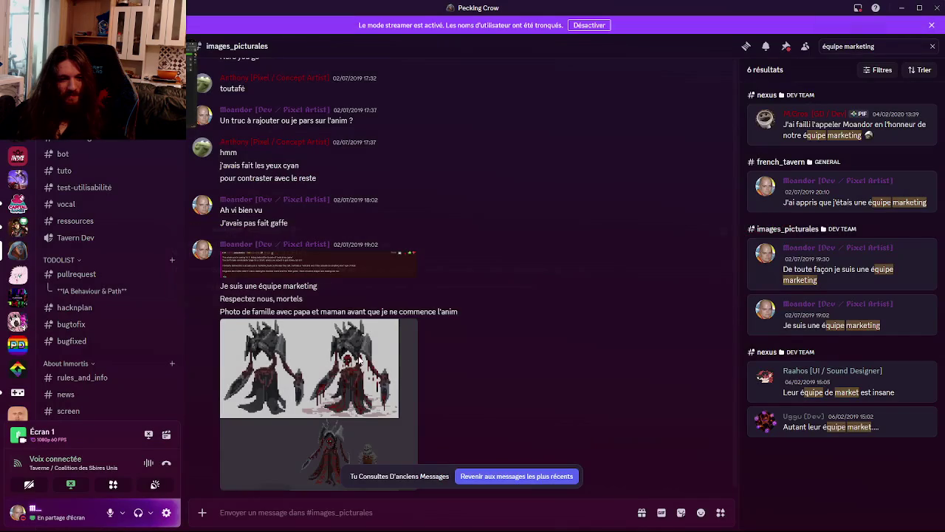
mouse_move(361, 267)
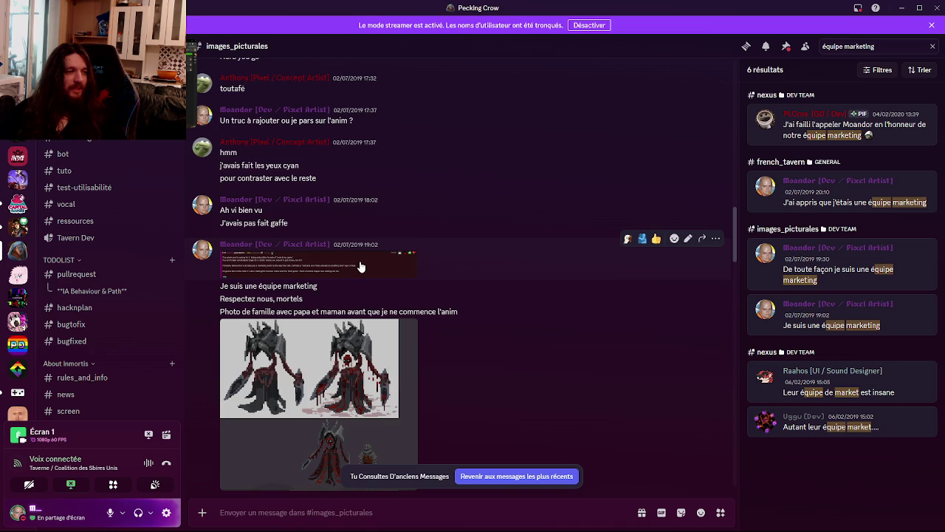
Scroll through older #images_picturales messages, then jump back to the latest tower render posts.
scroll(359, 264, "down", 3)
scroll(358, 262, "down", 2)
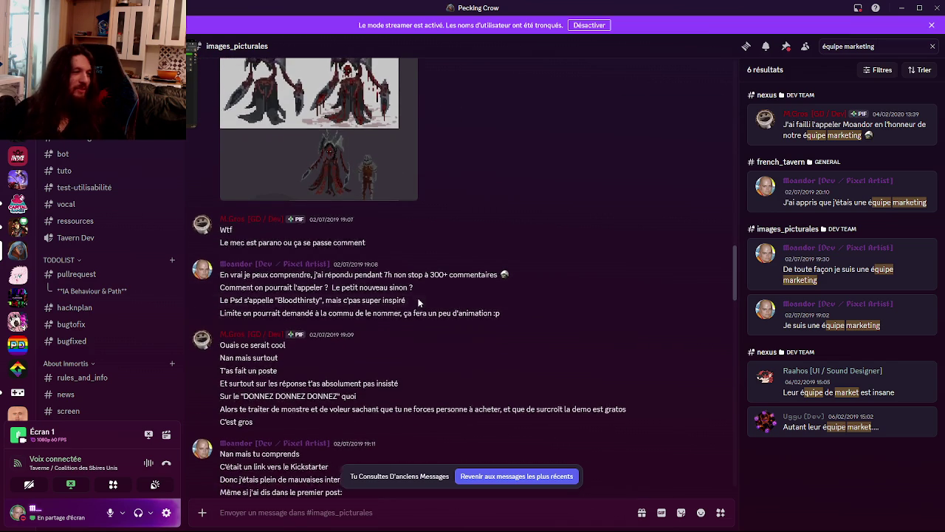
scroll(427, 285, "up", 3)
scroll(417, 299, "up", 1)
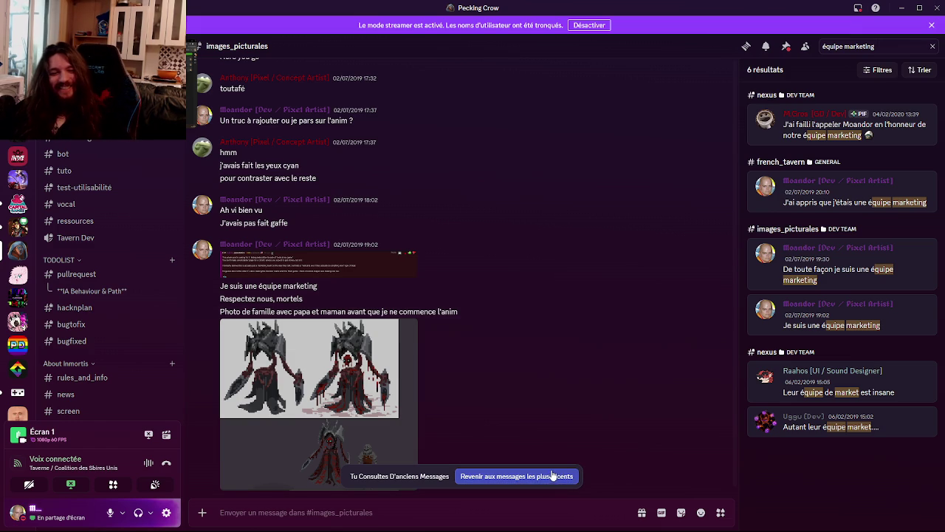
scroll(573, 414, "down", 3)
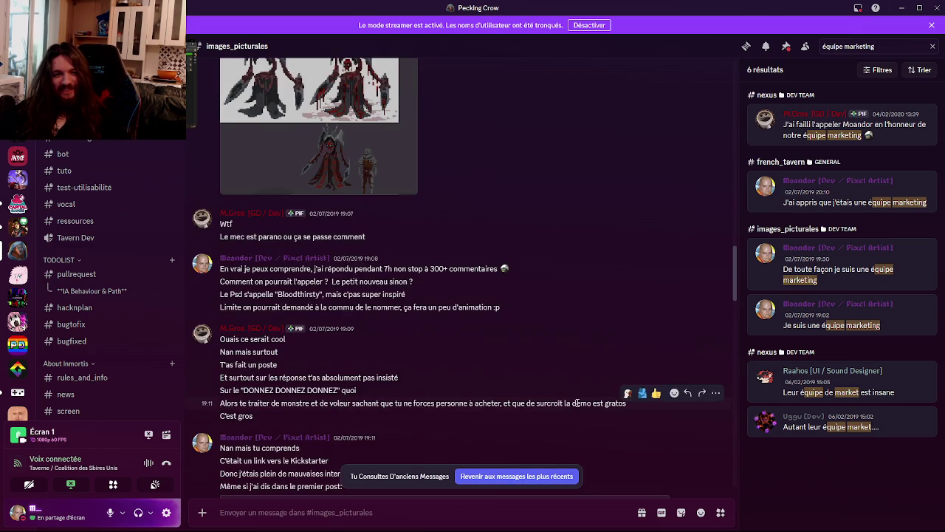
scroll(572, 411, "down", 5)
scroll(572, 412, "down", 5)
scroll(571, 410, "down", 2)
scroll(571, 410, "down", 5)
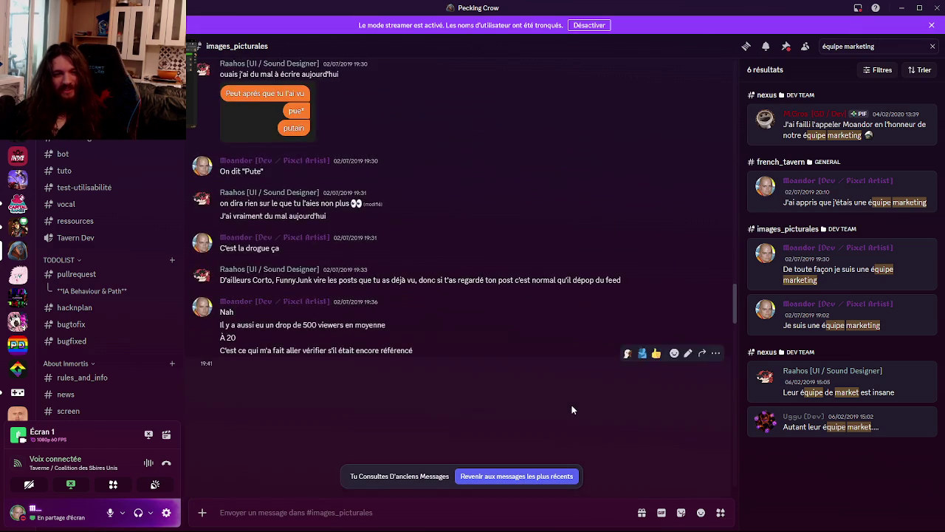
scroll(571, 409, "down", 5)
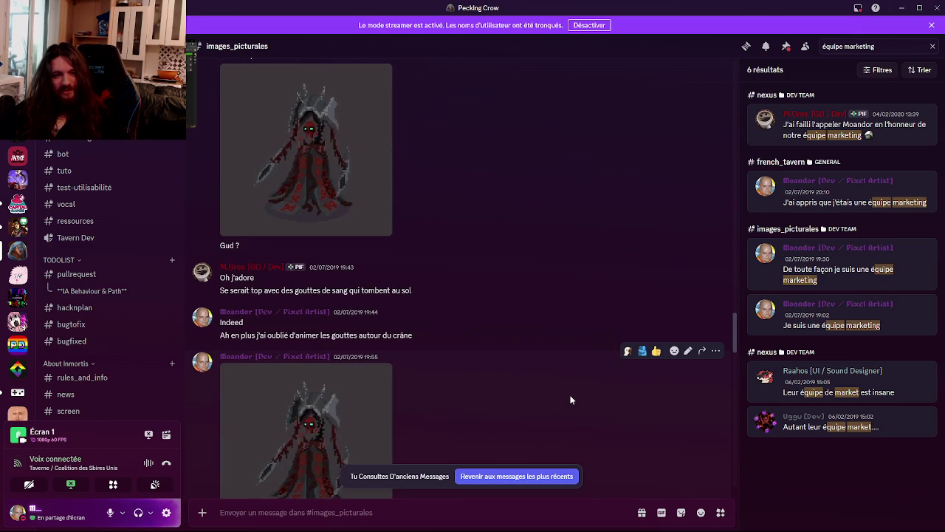
scroll(570, 400, "down", 5)
scroll(568, 399, "down", 5)
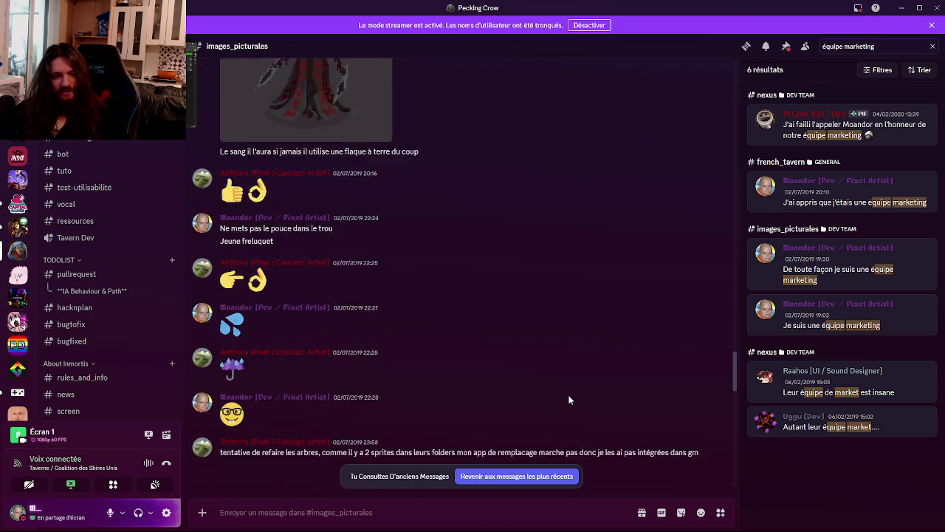
scroll(568, 399, "down", 5)
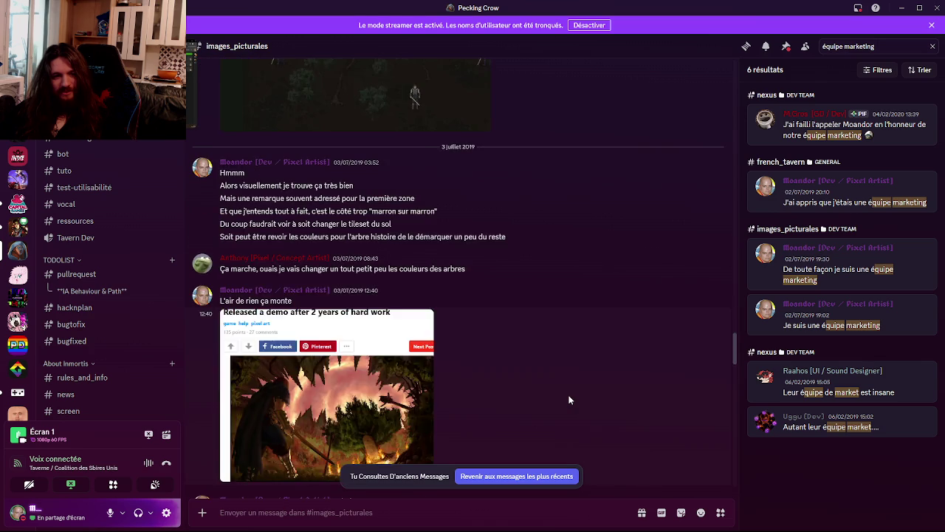
scroll(568, 399, "down", 5)
scroll(569, 399, "down", 5)
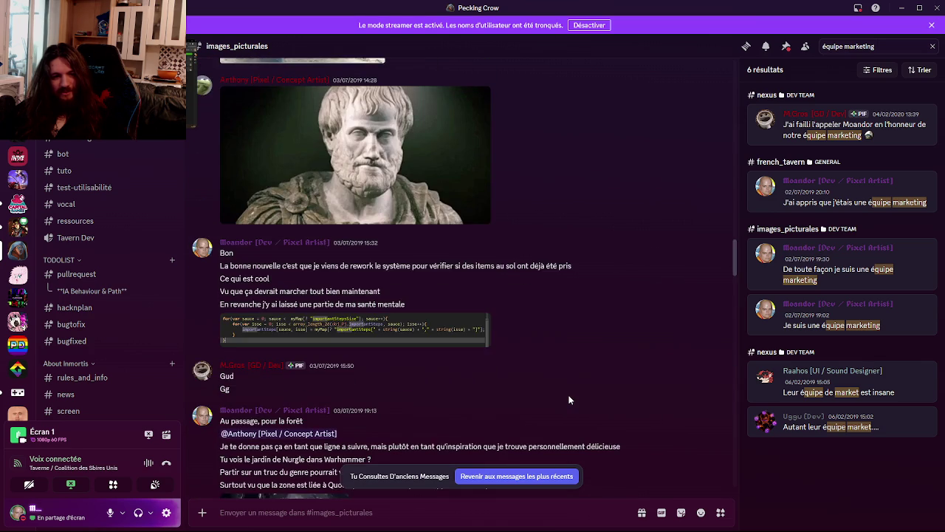
scroll(568, 399, "down", 5)
scroll(568, 401, "down", 5)
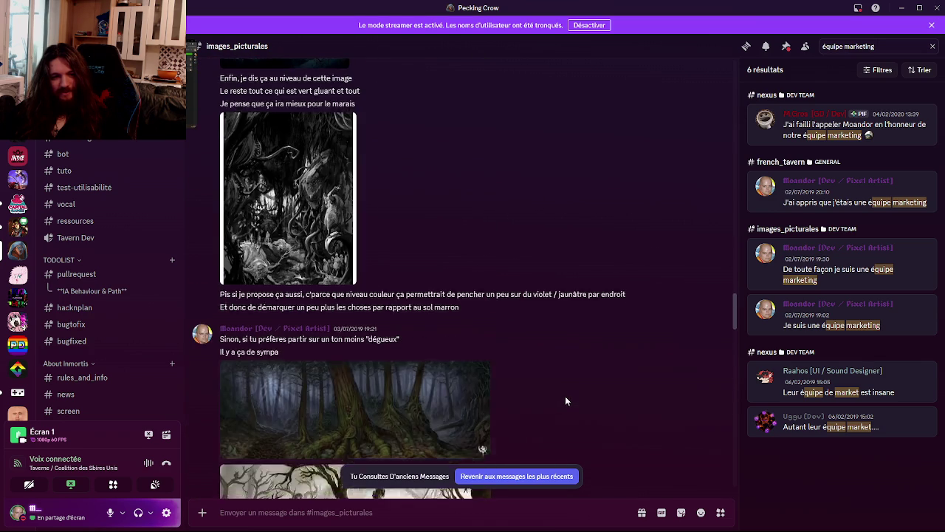
scroll(566, 399, "down", 5)
scroll(566, 400, "down", 5)
scroll(566, 397, "down", 3)
scroll(567, 396, "down", 5)
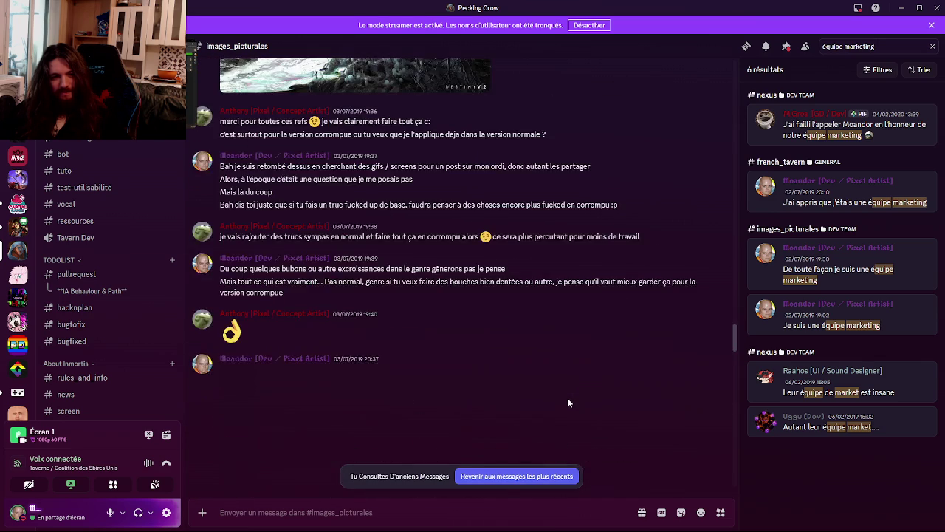
scroll(567, 397, "down", 3)
scroll(567, 401, "down", 5)
scroll(567, 400, "down", 5)
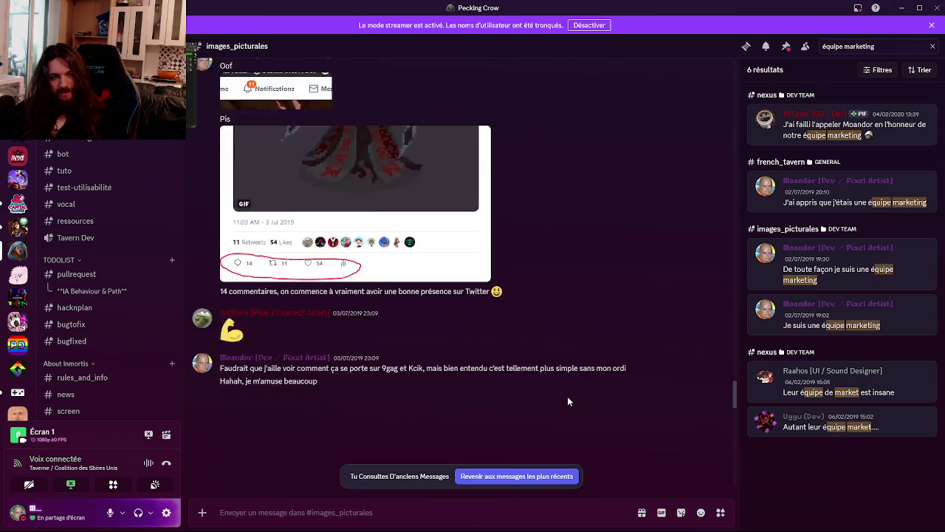
scroll(567, 400, "down", 5)
scroll(567, 400, "down", 5)
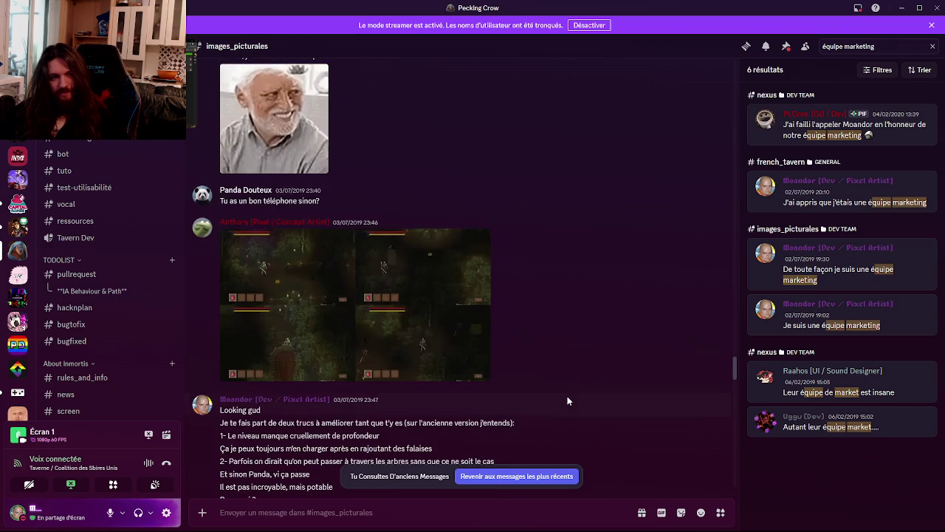
scroll(567, 400, "down", 5)
scroll(567, 400, "down", 4)
scroll(567, 399, "down", 3)
scroll(567, 399, "down", 5)
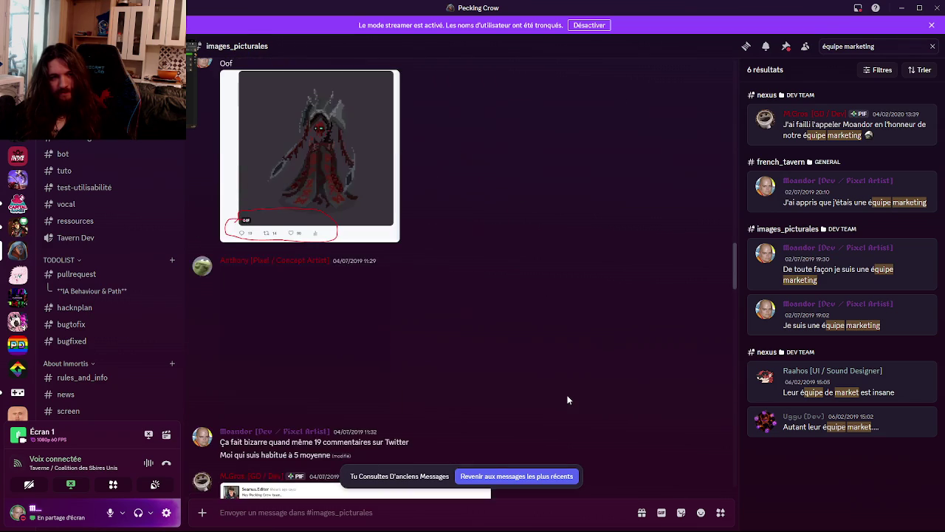
scroll(567, 399, "down", 5)
scroll(566, 393, "down", 5)
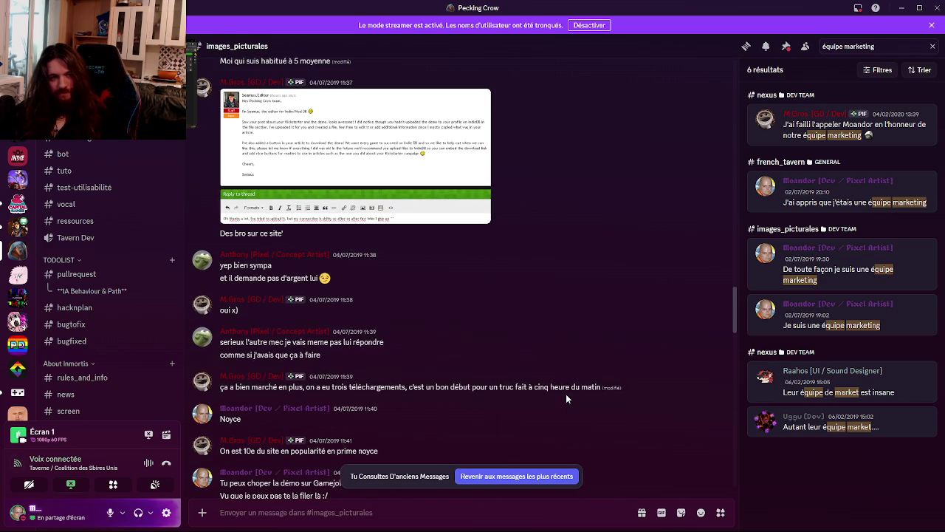
scroll(566, 399, "down", 5)
scroll(566, 399, "down", 2)
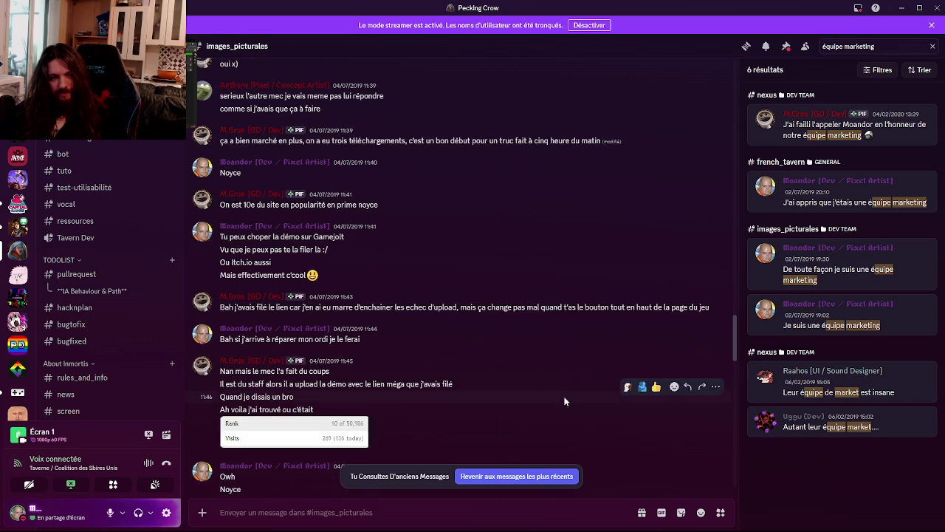
scroll(511, 436, "down", 5)
scroll(515, 426, "down", 5)
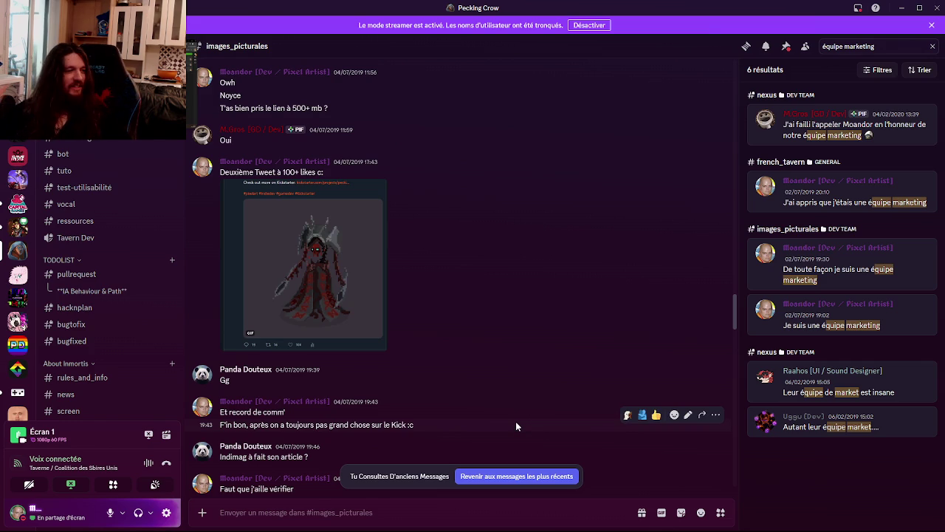
left_click(537, 477)
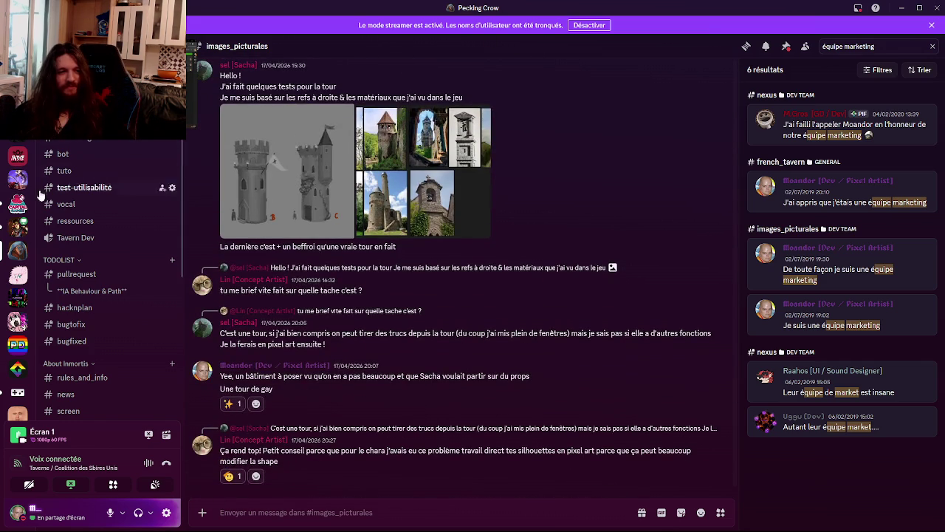
Glance at the Coalition des Sbires Unis #ld59 channel, then return to the Spine cat rig.
left_click(18, 226)
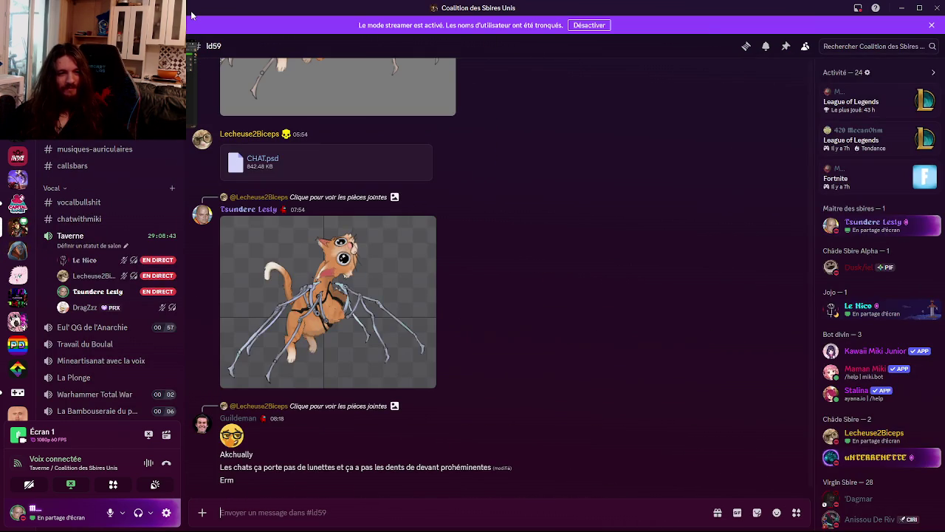
key("alt+Tab")
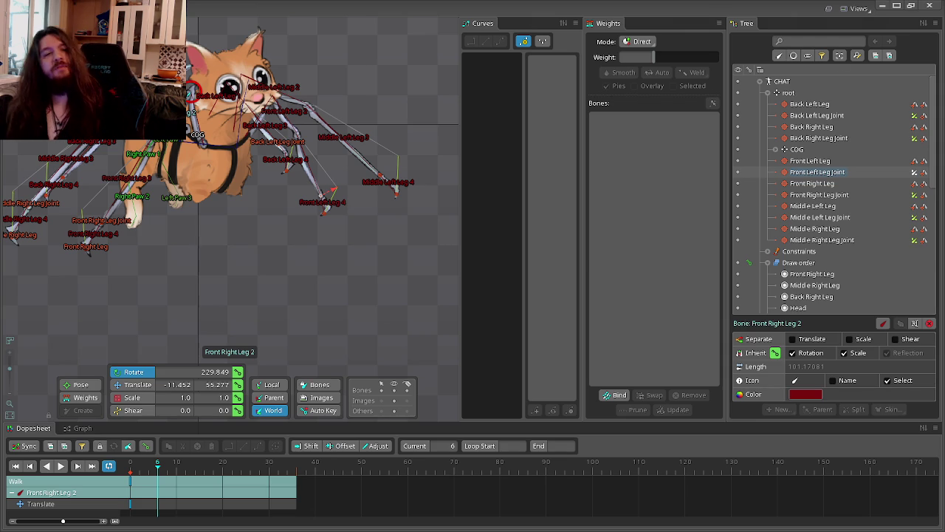
left_click_drag(288, 226, 310, 276)
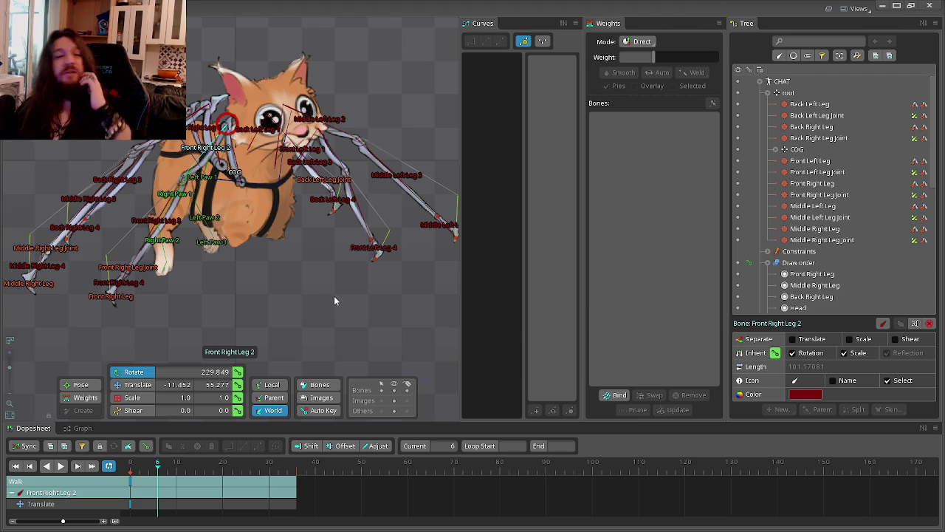
left_click_drag(335, 300, 352, 335)
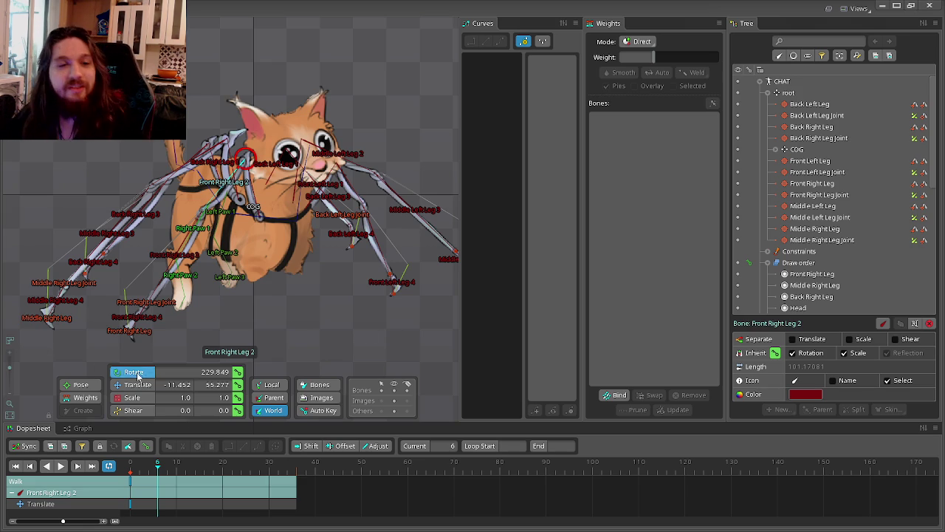
left_click_drag(263, 332, 302, 318)
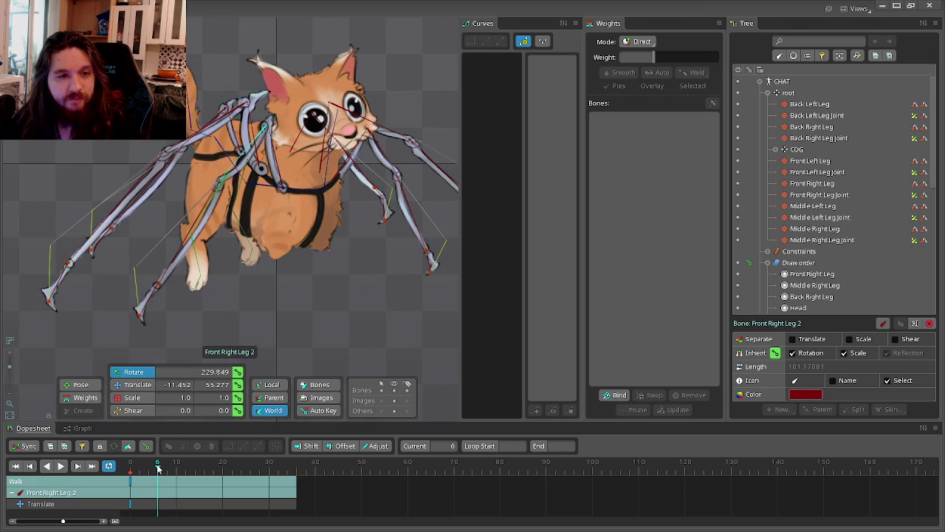
left_click_drag(158, 468, 158, 473)
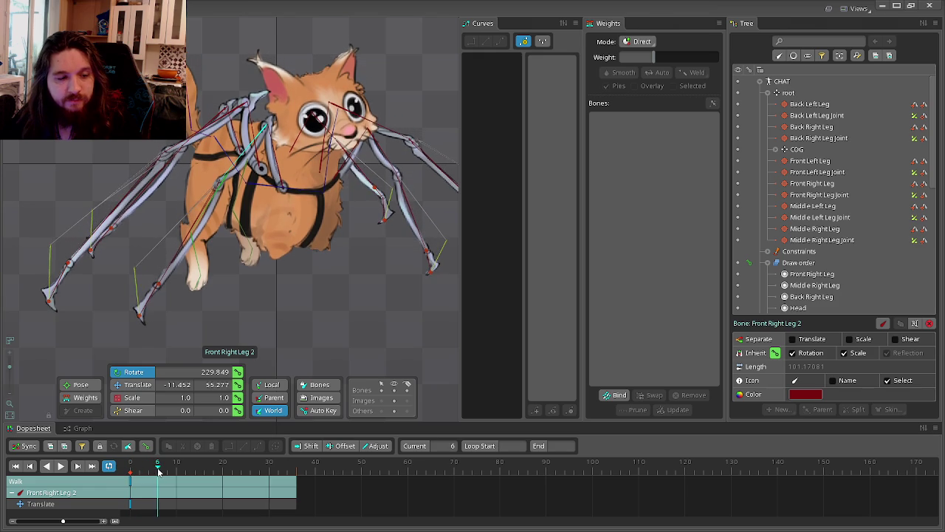
scroll(231, 301, "up", 2)
scroll(233, 320, "up", 2)
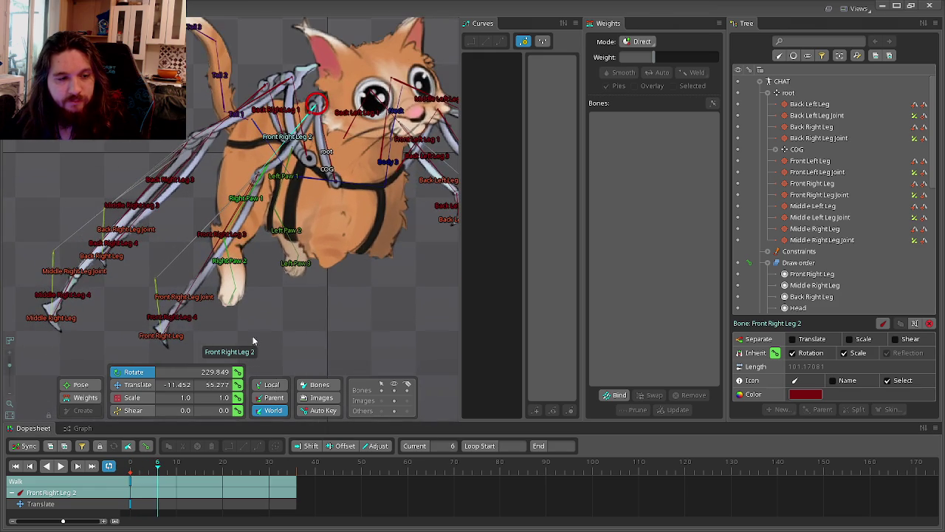
left_click(133, 467)
left_click(158, 469)
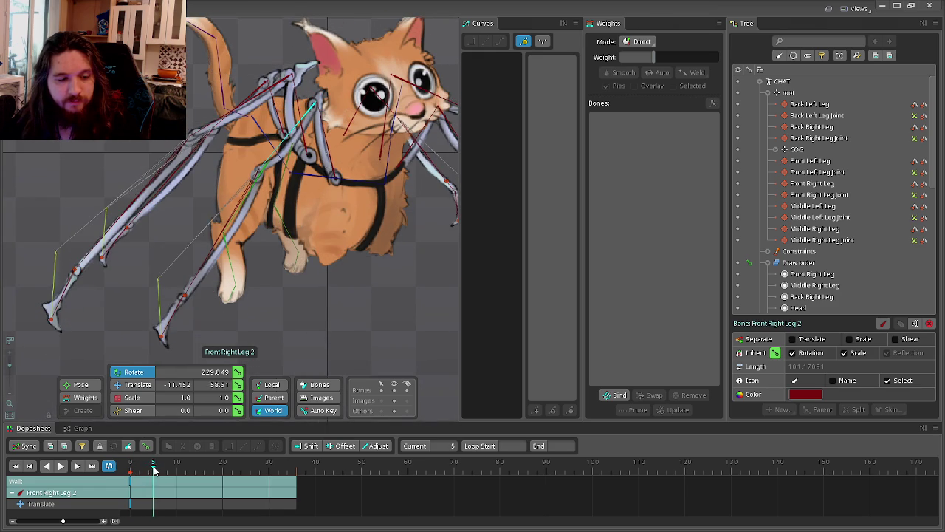
left_click_drag(314, 324, 314, 279)
Try translating the Front Right Leg IK target and leg chain, undoing both moves.
left_click(164, 286)
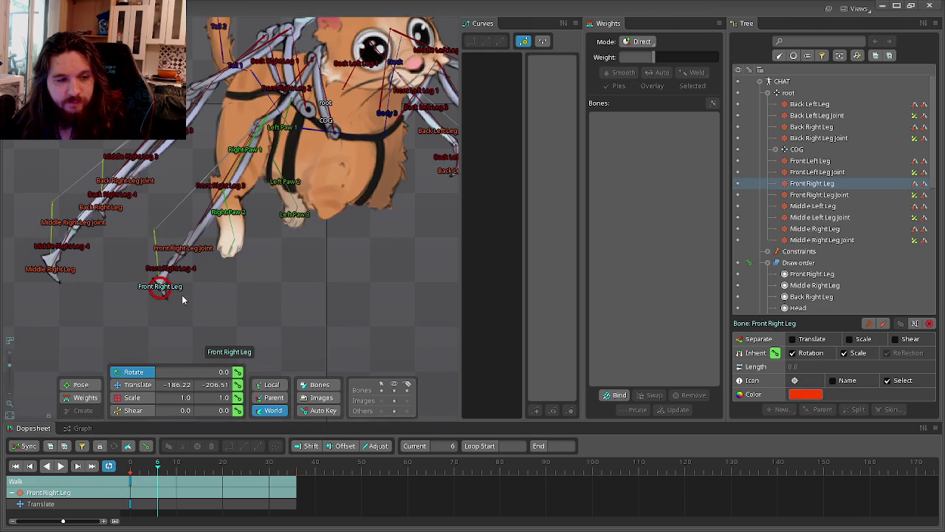
key("t")
left_click_drag(177, 297, 273, 297)
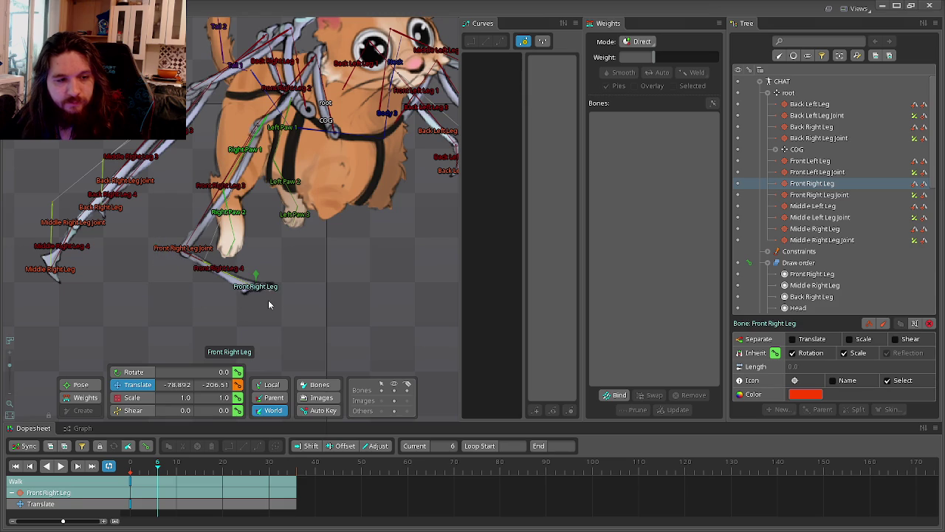
key("ctrl+z")
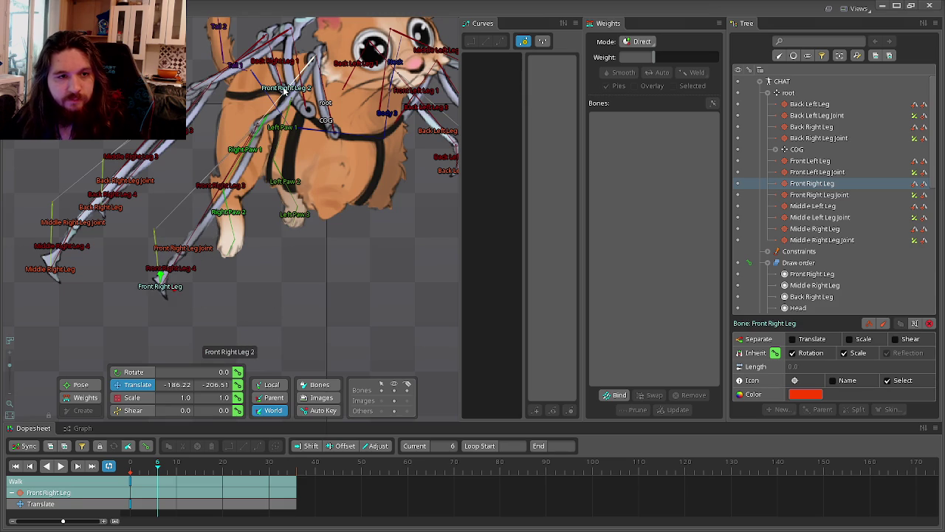
left_click(286, 100, "ctrl")
mouse_move(174, 291)
left_mouse_down()
mouse_move(236, 285)
mouse_move(284, 297)
left_mouse_up()
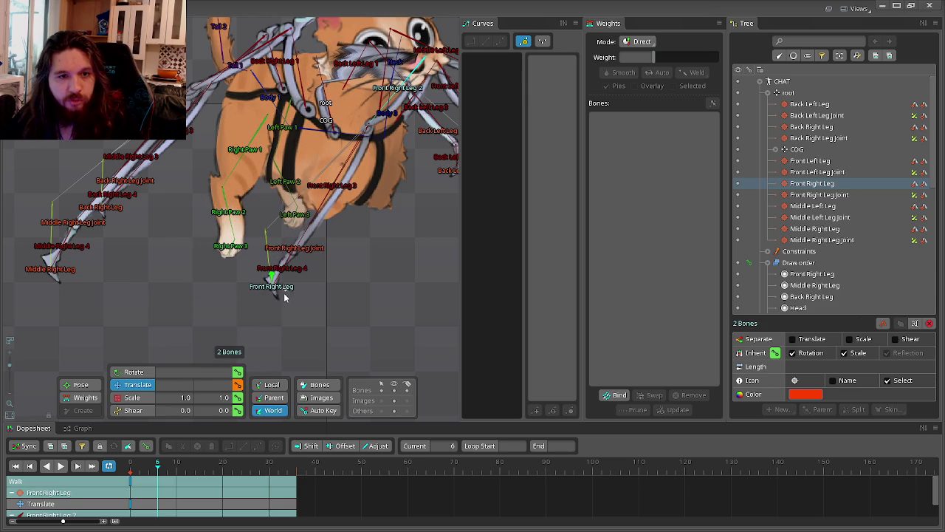
key("ctrl+z")
left_click(250, 264)
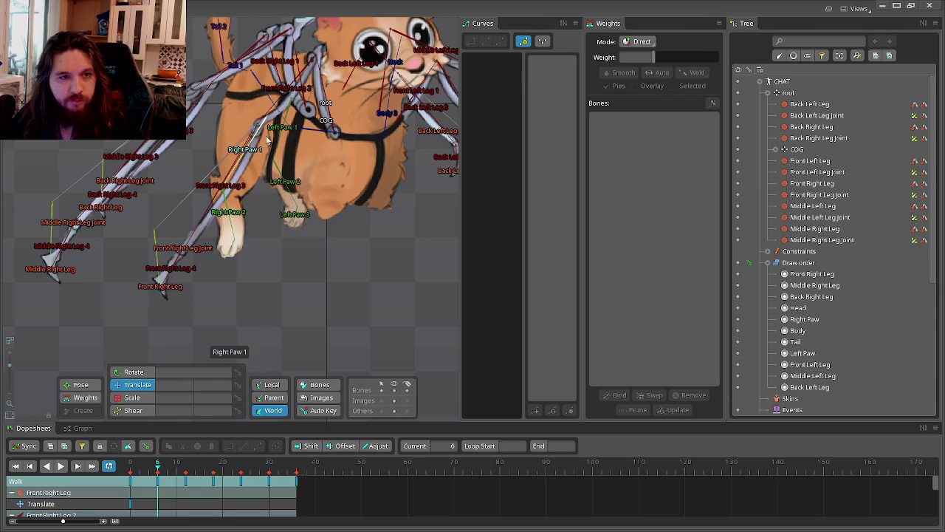
Rotate the Front Right Leg 2 bone to reposition the front right leg.
left_click(283, 95)
left_click(133, 372)
mouse_move(221, 317)
left_mouse_down()
mouse_move(325, 308)
mouse_move(243, 206)
mouse_move(258, 222)
left_mouse_up()
scroll(259, 222, "down", 2)
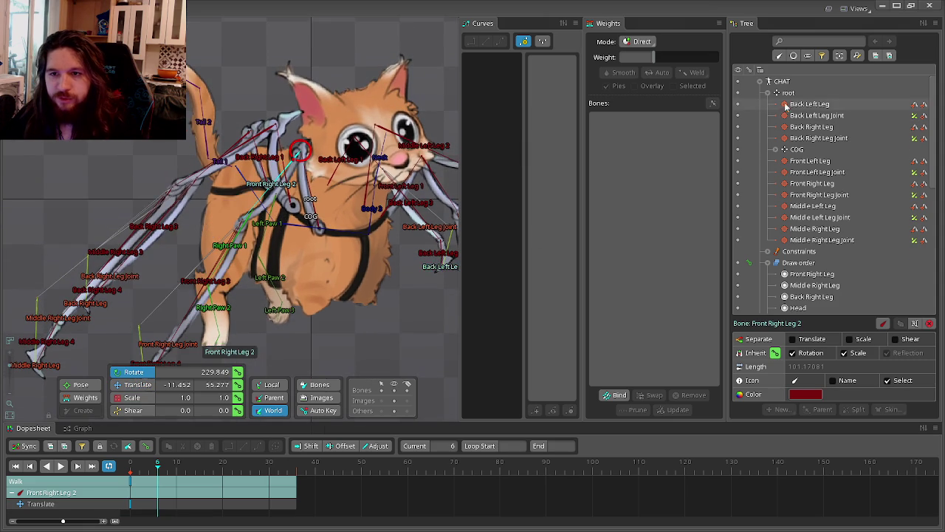
Translate the COG to about (-18.3, -23.3), then switch to the Firefox walk-cycle video.
left_click(796, 150)
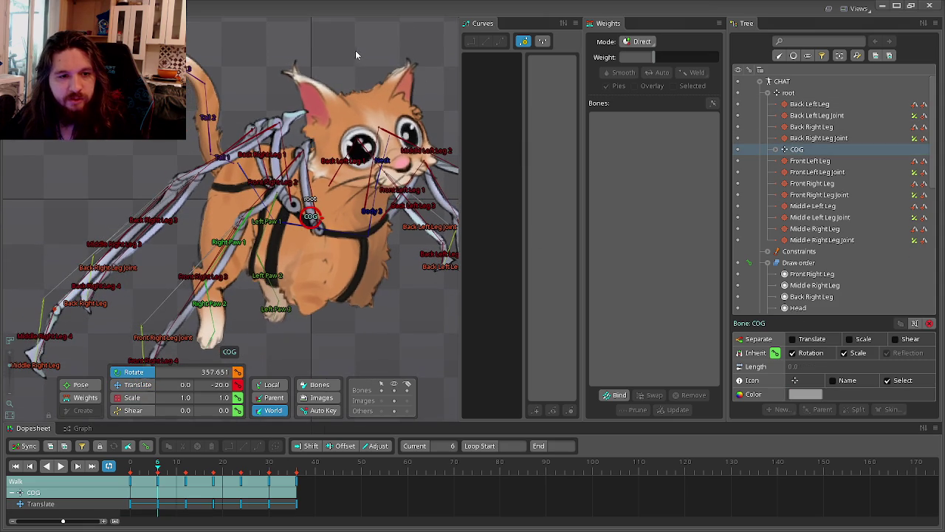
key("v")
mouse_move(356, 43)
left_mouse_down()
mouse_move(358, 244)
mouse_move(269, 204)
mouse_move(340, 247)
left_mouse_up()
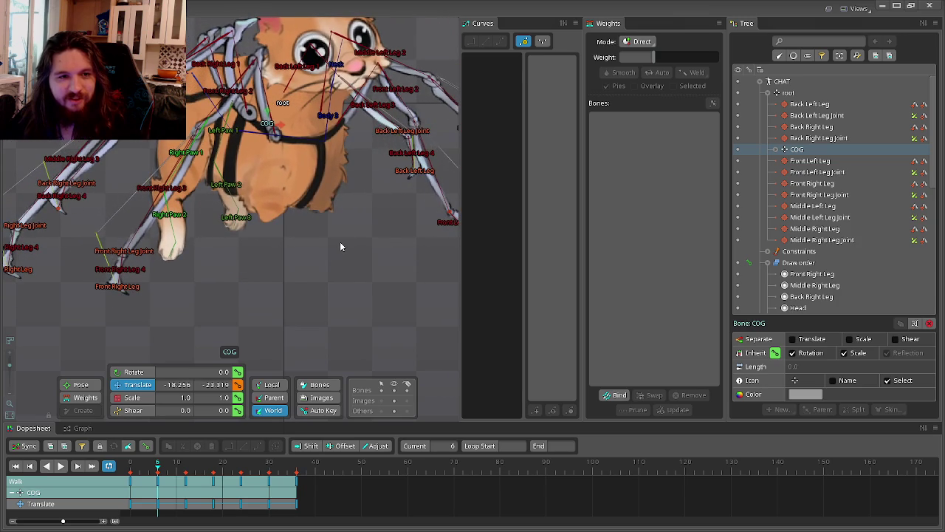
key("alt+Tab")
key("alt+Tab")
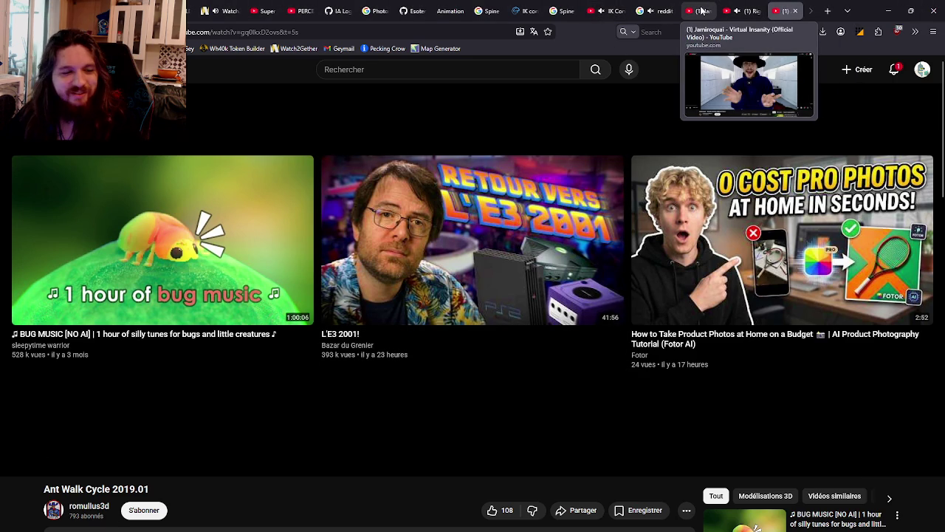
Open the Ludum Dare tab and scroll through the Ludum Dare 59 feed.
key("ctrl+Tab")
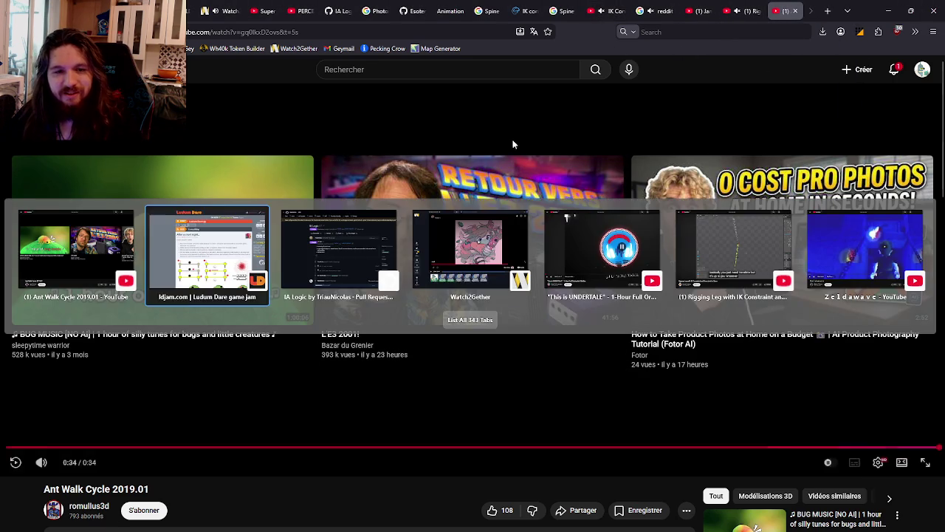
left_click(207, 251)
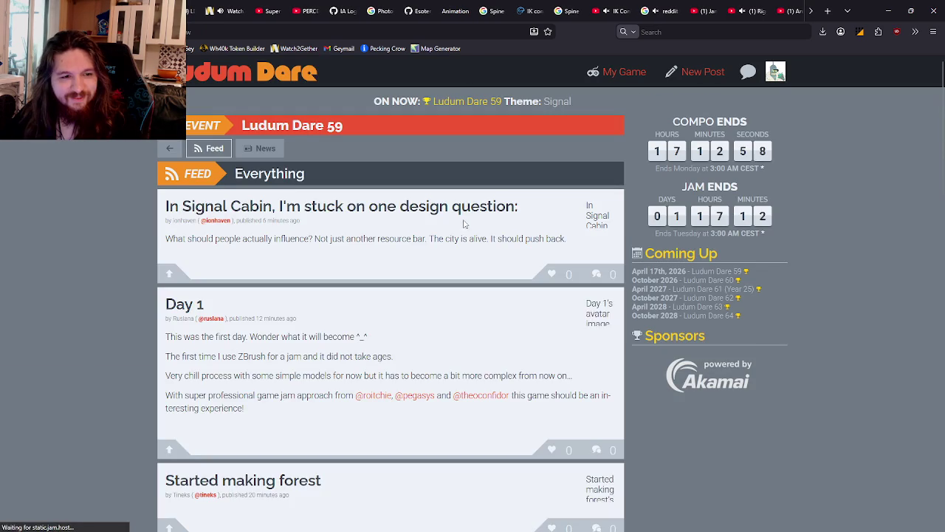
scroll(468, 214, "down", 4)
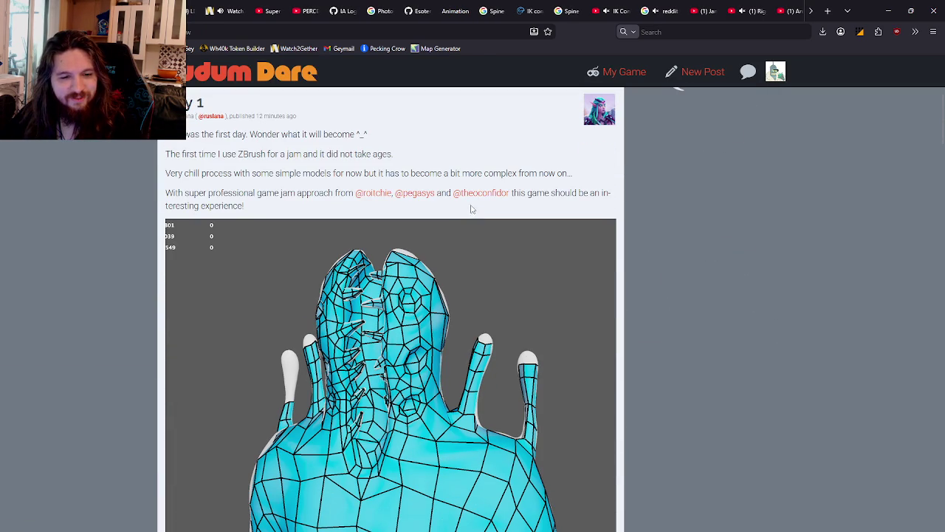
scroll(476, 198, "down", 4)
scroll(477, 194, "down", 4)
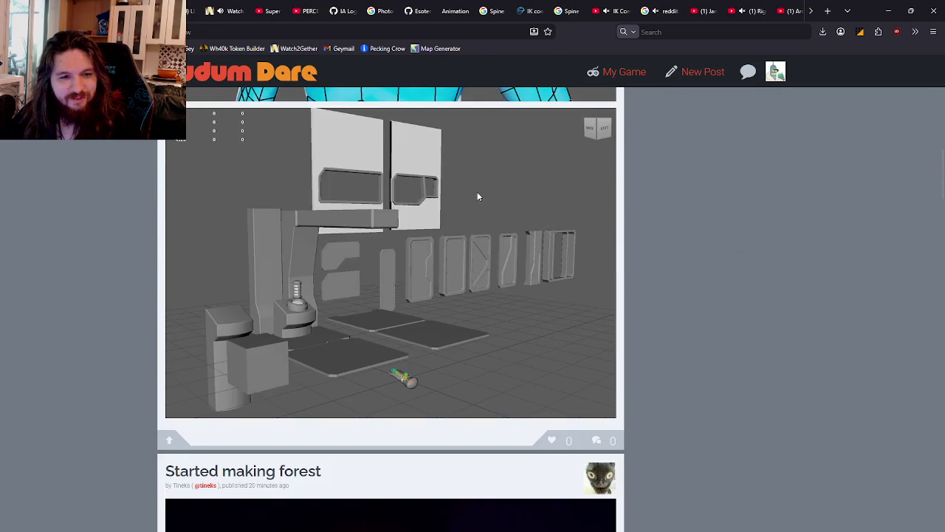
scroll(477, 191, "down", 4)
scroll(479, 198, "down", 3)
scroll(480, 198, "down", 3)
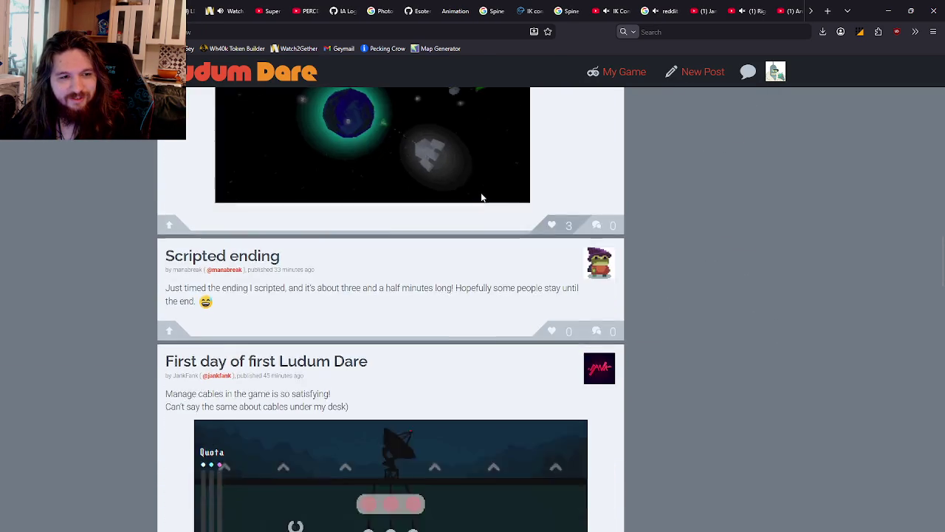
scroll(480, 197, "down", 3)
scroll(481, 195, "down", 2)
scroll(481, 197, "down", 3)
scroll(478, 194, "down", 5)
key("Home")
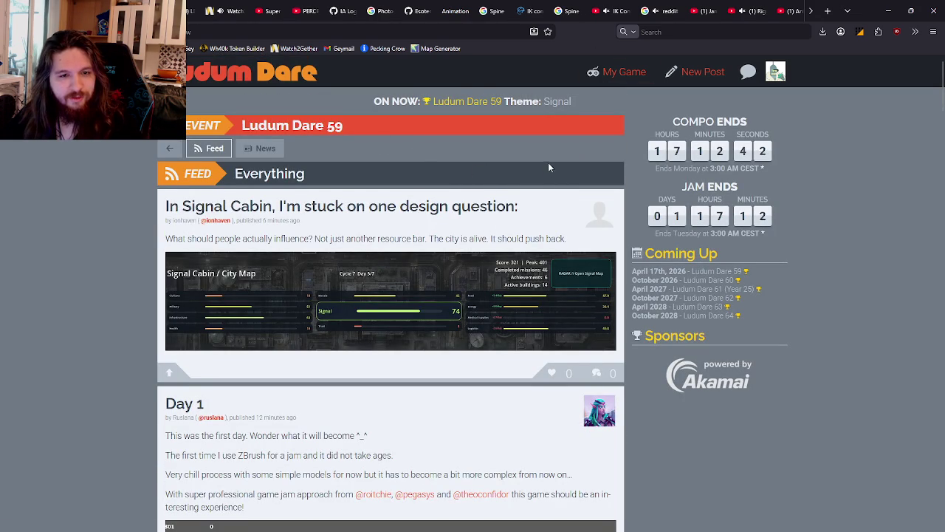
scroll(548, 162, "down", 10)
scroll(546, 295, "down", 10)
Load more feed posts and search the page for 'doing' to find the matching post.
left_click(383, 320)
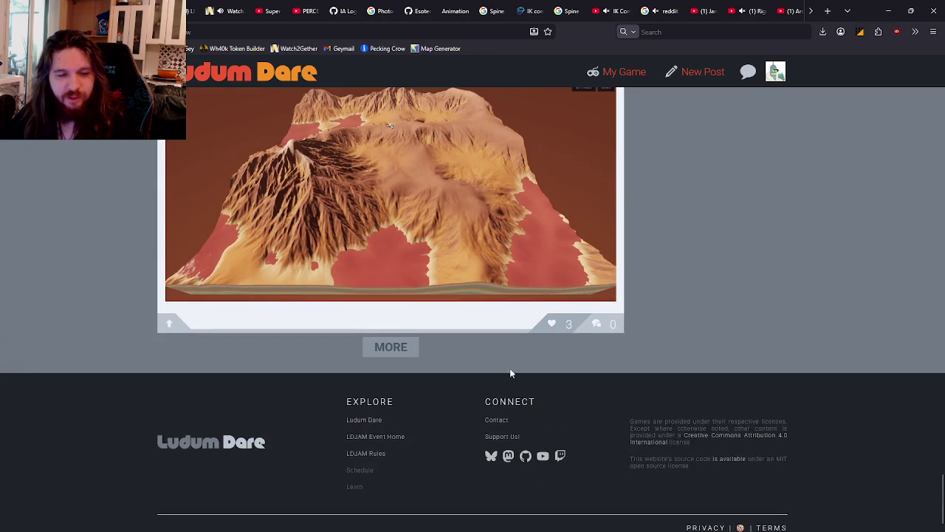
scroll(734, 258, "down", 5)
scroll(707, 222, "down", 2)
middle_click(703, 194)
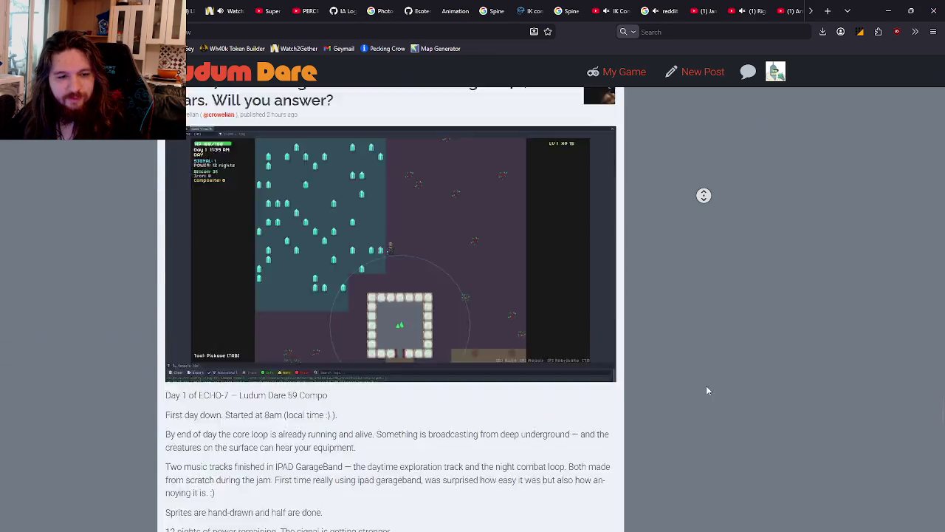
middle_click(794, 188)
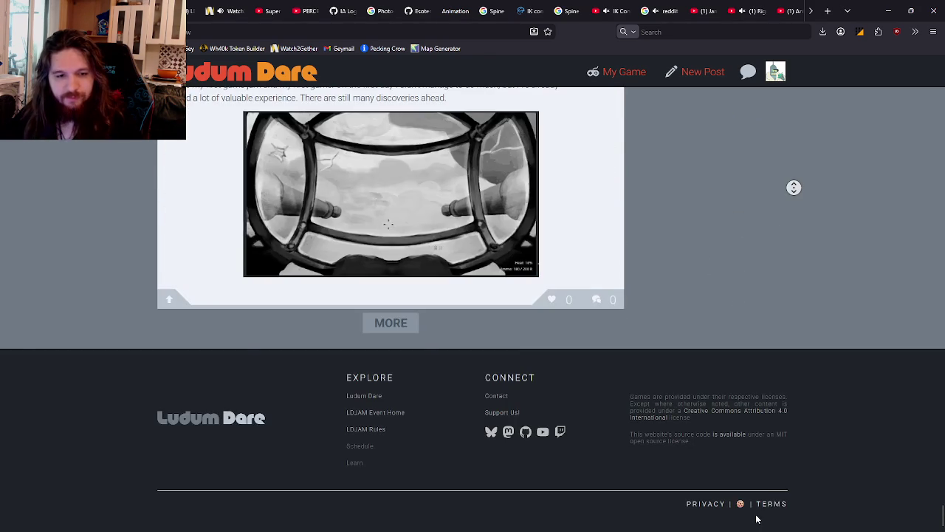
key("ctrl+f")
type("doing")
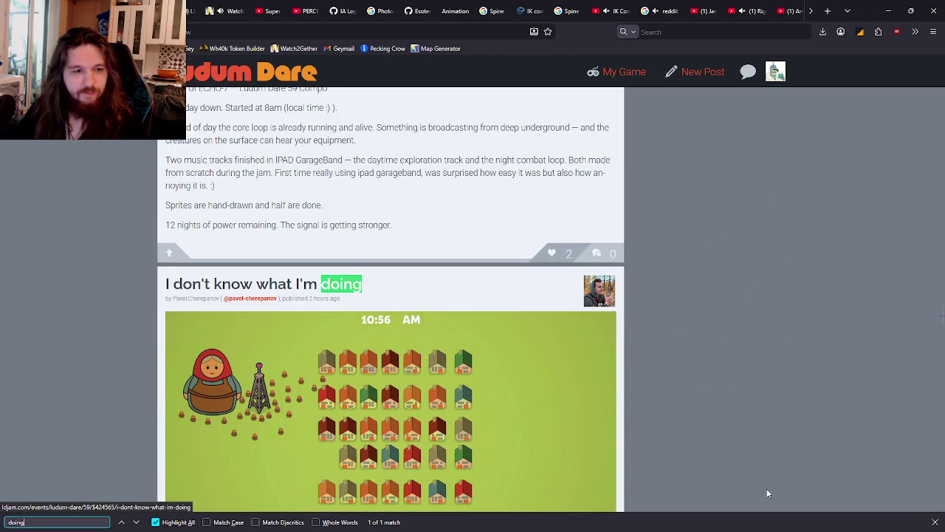
scroll(768, 493, "down", 3)
scroll(709, 450, "up", 1)
scroll(662, 414, "up", 2)
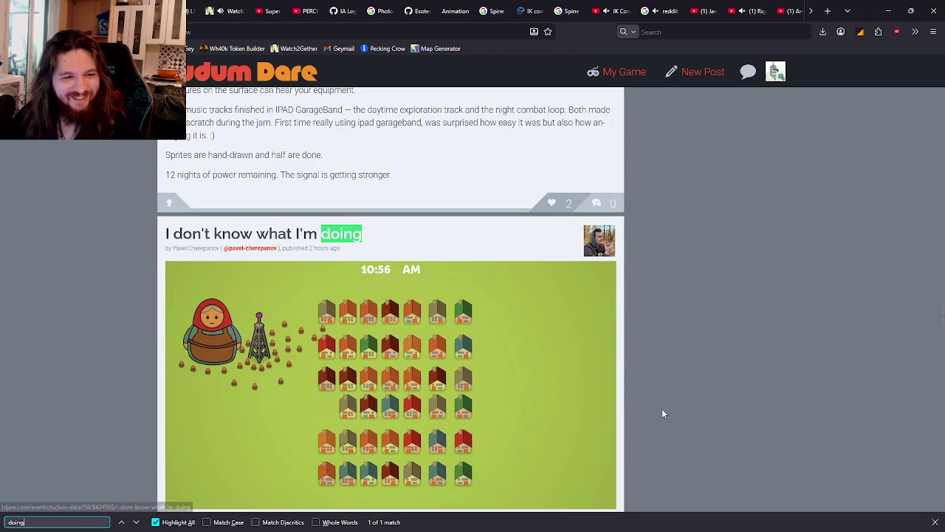
scroll(662, 413, "down", 1)
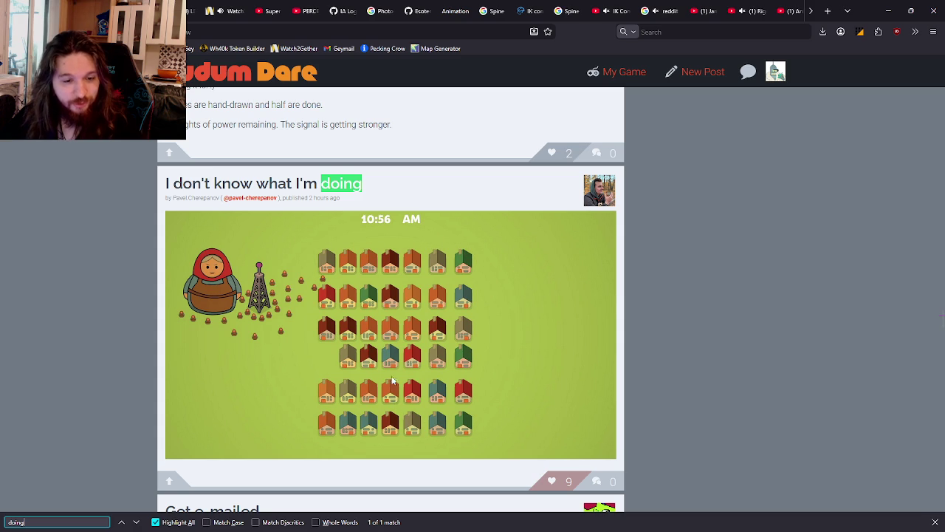
Return to the top of the Ludum Dare 59 feed, then minimise and restore the browser.
left_click(415, 347)
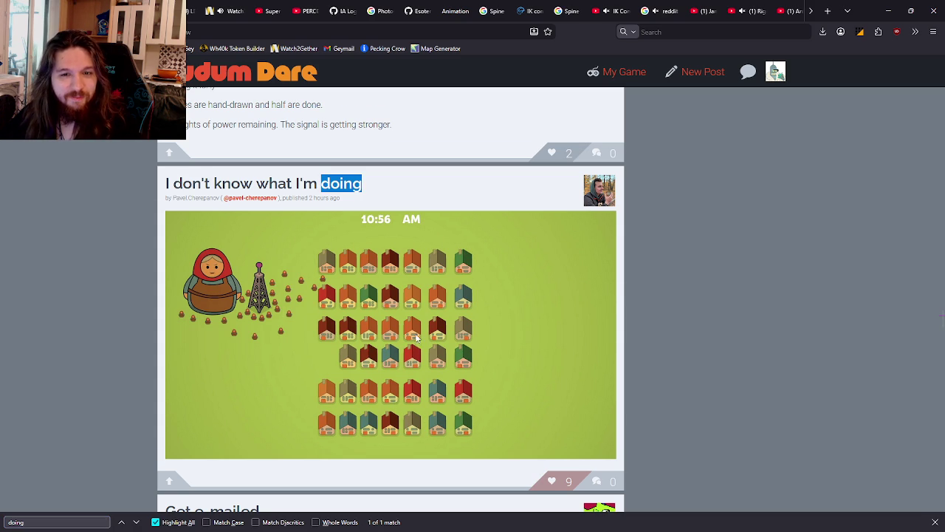
scroll(414, 333, "down", 2)
scroll(415, 333, "up", 2)
middle_click(749, 422)
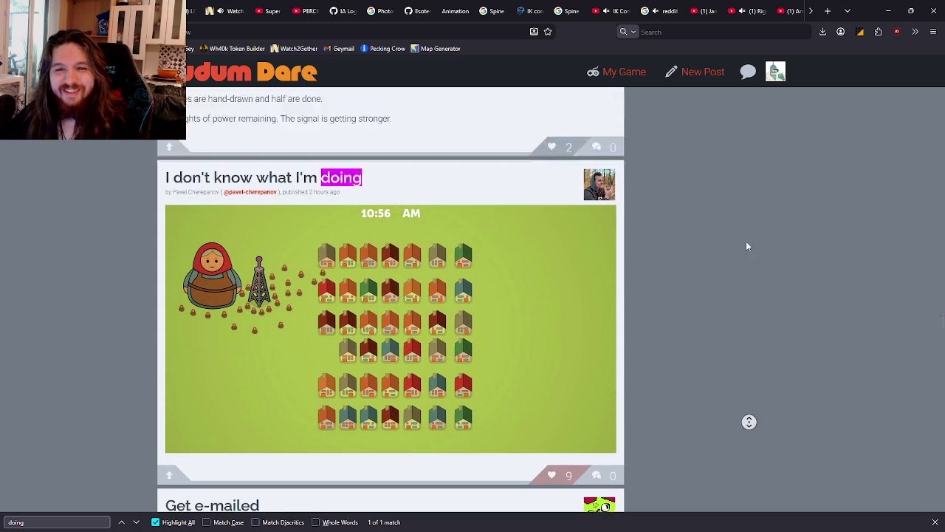
left_click(619, 312)
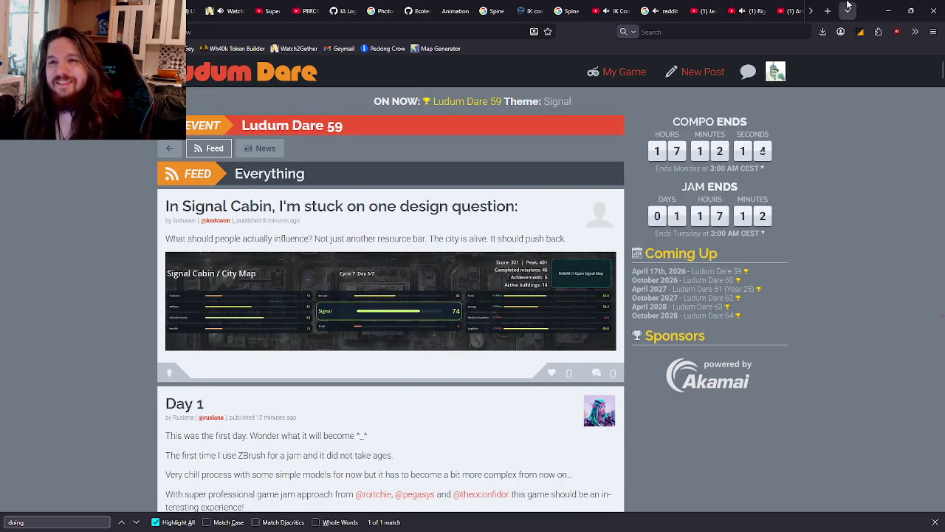
left_click(887, 9)
key("alt+Tab")
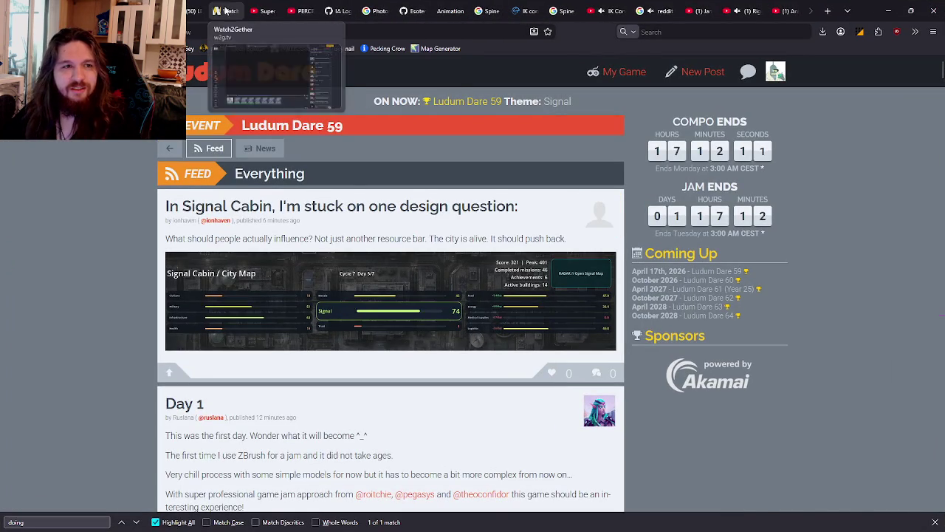
Check the Watch2Gether room, then browse YouTube tabs to the 90s Tokyo lofi playlist video.
left_click(216, 9)
mouse_move(488, 258)
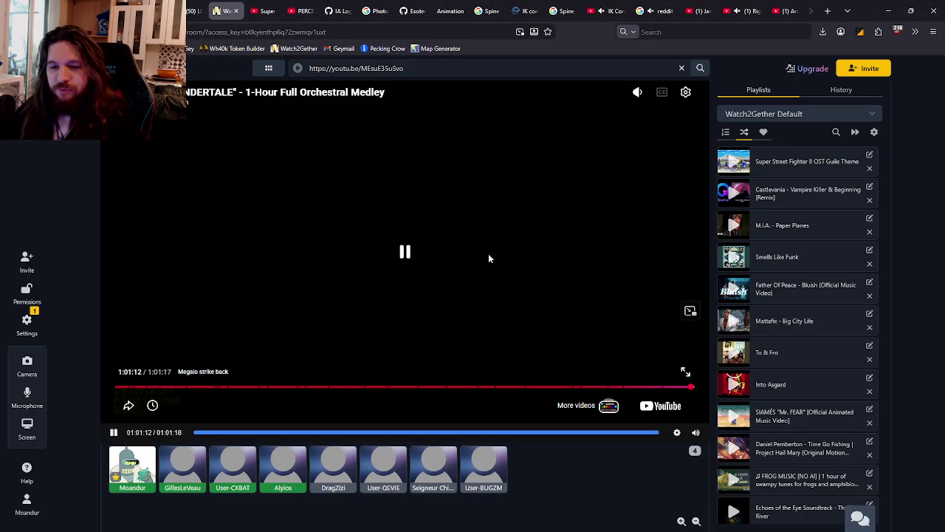
scroll(371, 5, "down", 3)
scroll(372, 5, "down", 2)
scroll(365, 5, "down", 2)
scroll(362, 6, "down", 2)
left_click(295, 4)
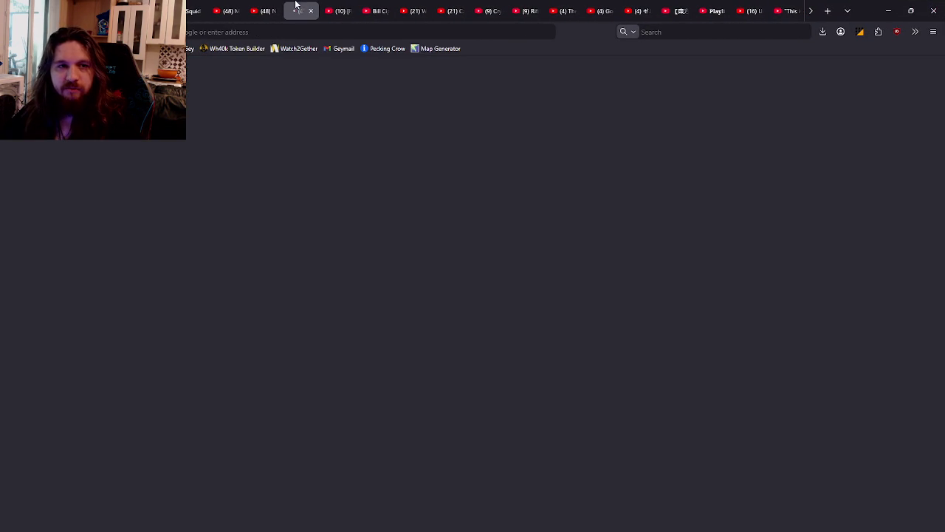
scroll(308, 4, "down", 2)
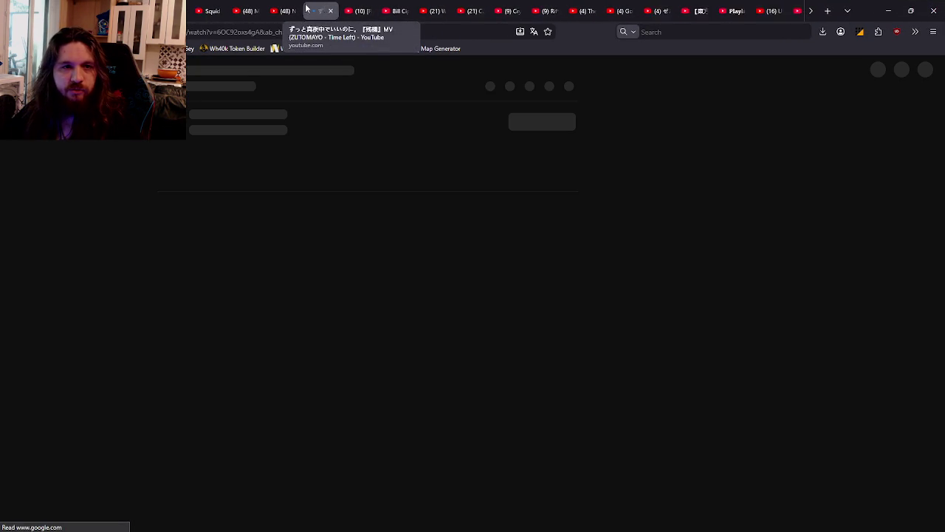
scroll(309, 3, "down", 2)
scroll(309, 4, "down", 2)
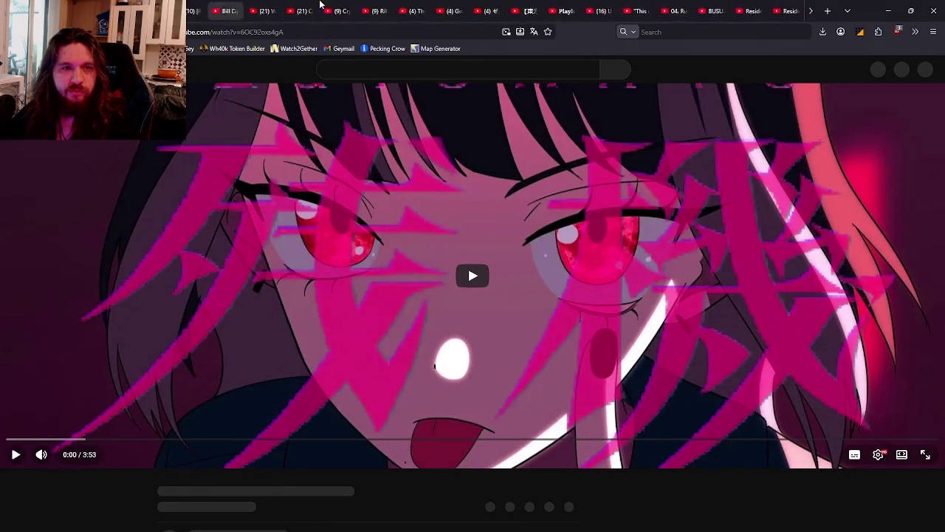
scroll(304, 5, "down", 2)
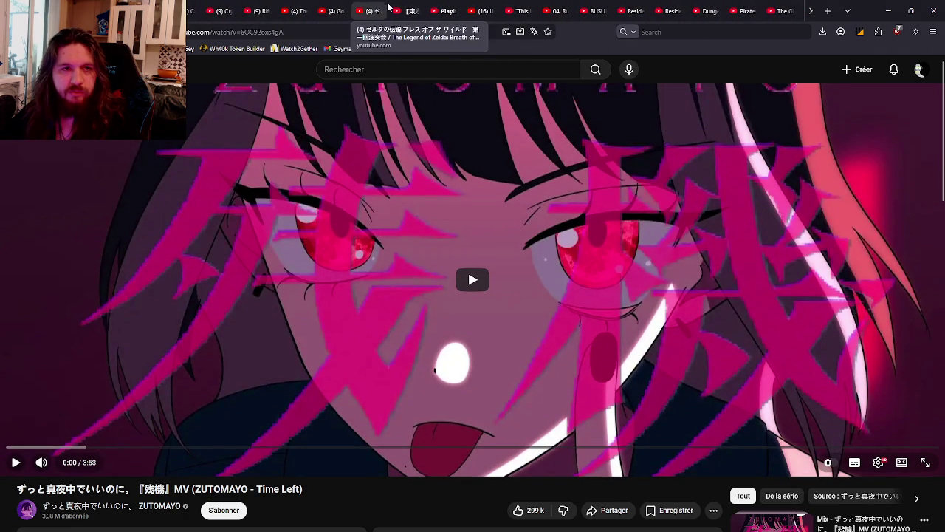
left_click(446, 6)
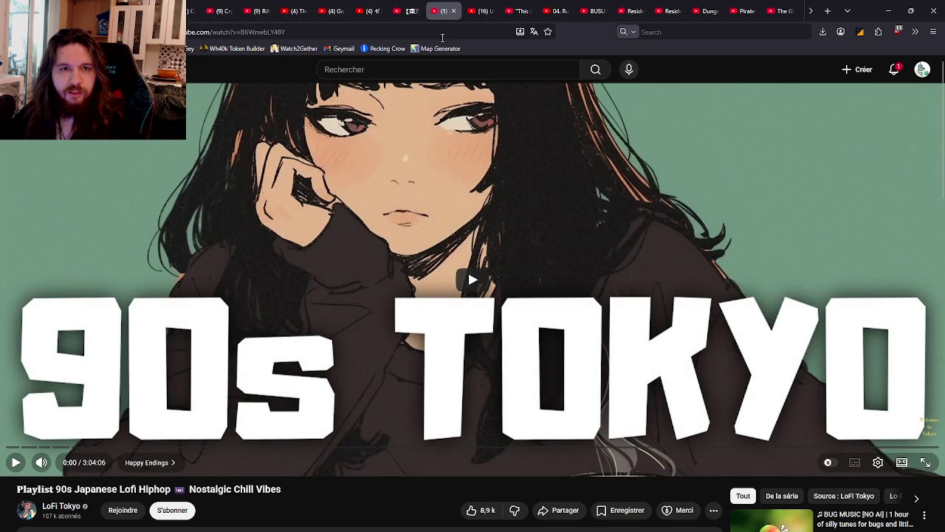
Paste the 90s Tokyo lofi video URL into Watch2Gether, play it, and minimise the browser.
left_click(452, 31)
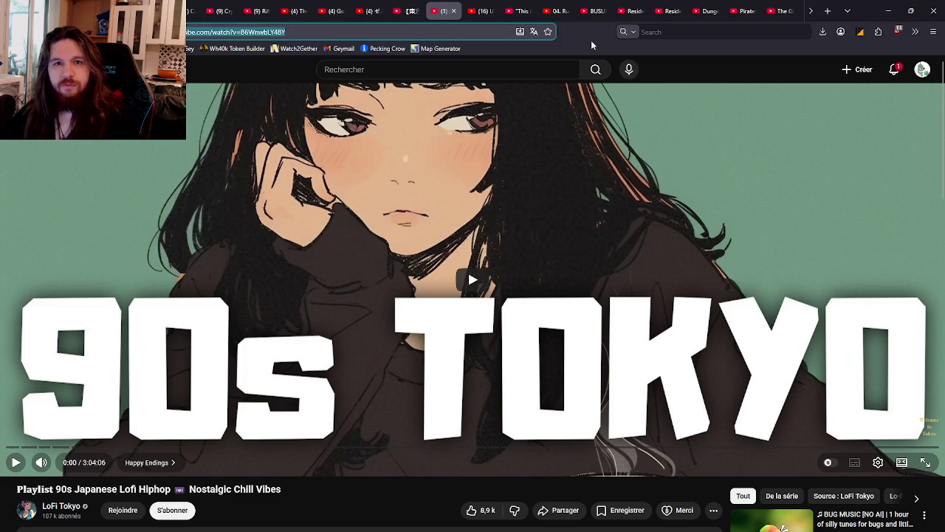
key("alt+Tab")
key("alt+Tab")
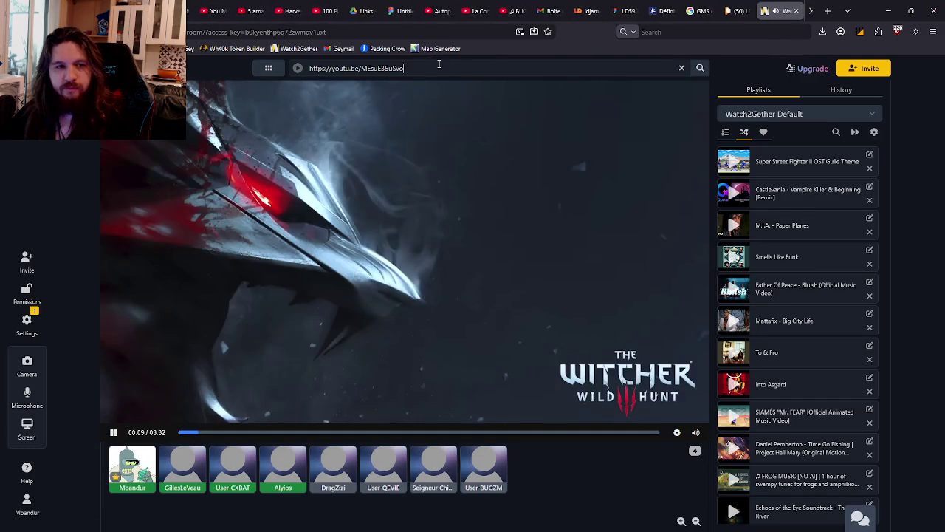
left_click(439, 68)
type("https://www.youtube.com/watch?v=B6WnwbLY48Y")
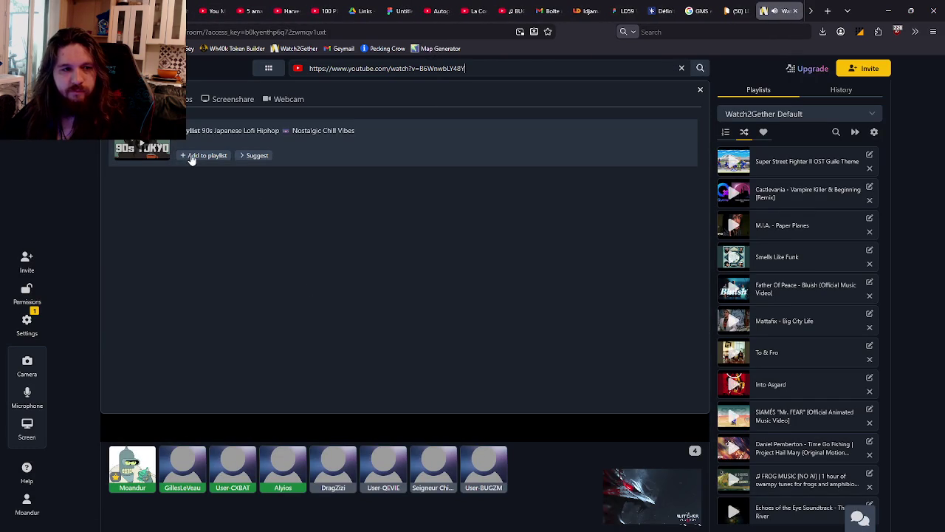
left_click(191, 156)
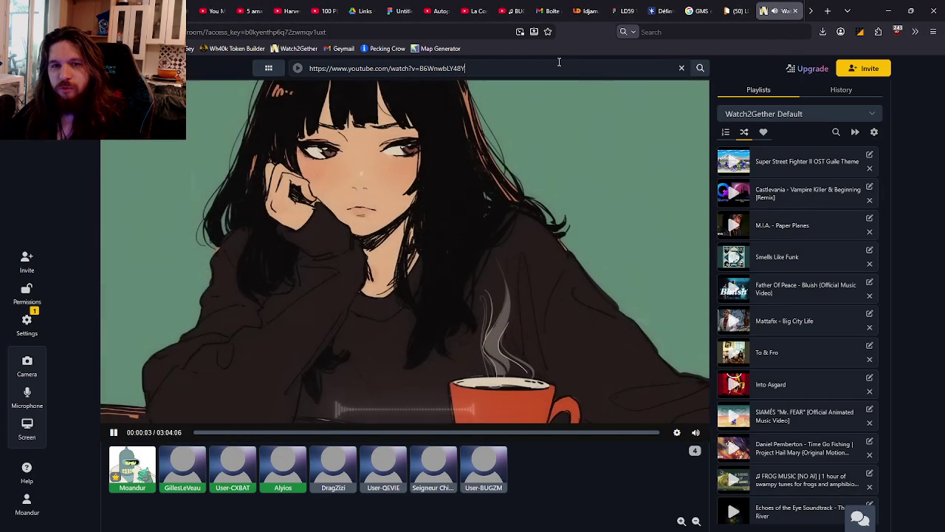
key("ctrl+Tab")
key("ctrl+Tab")
key("ctrl+Tab")
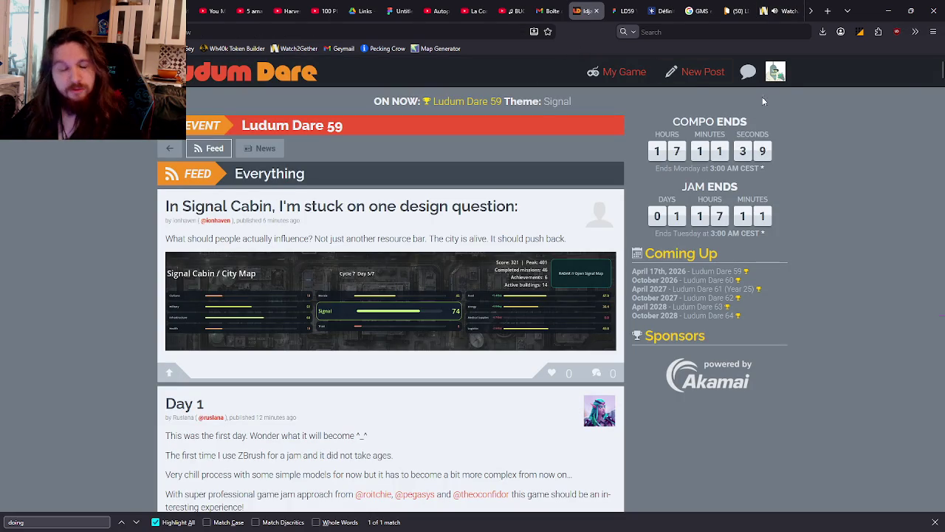
left_click(882, 11)
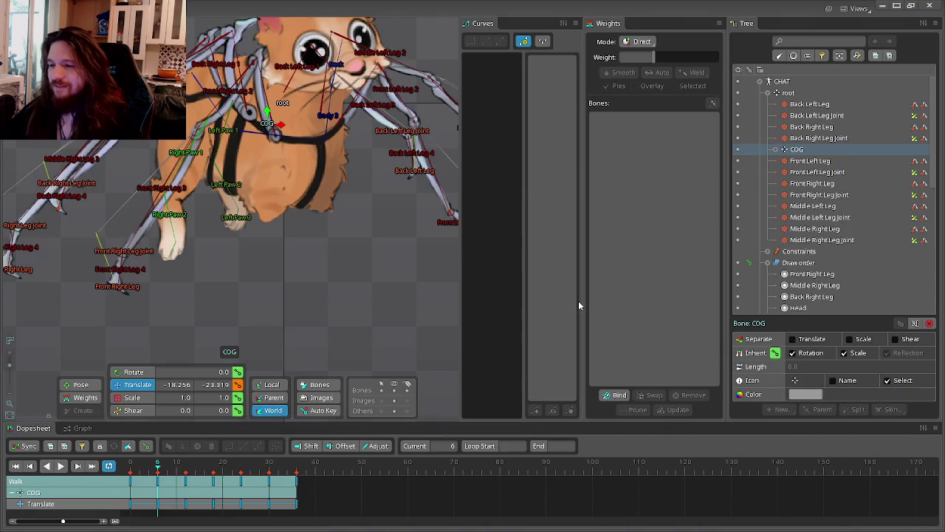